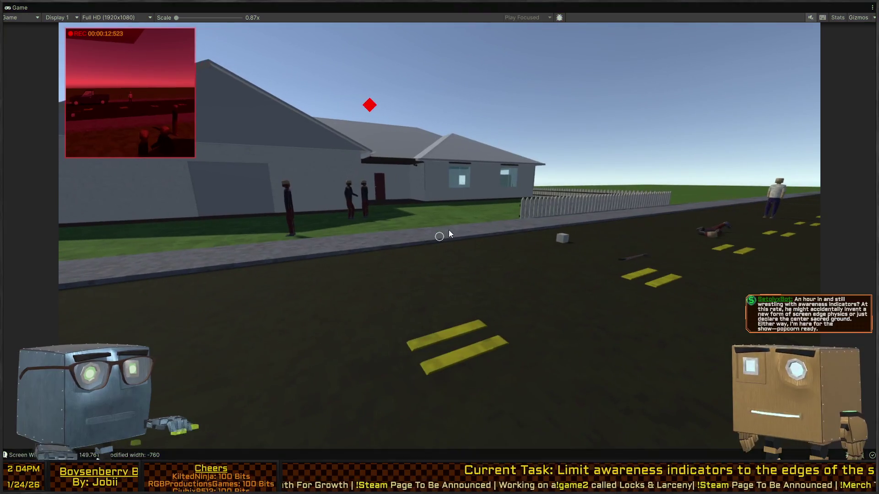
# Pause the running game and bring up PerceptionIndicator.cs's SetBuildup method in Visual Studio
pyautogui.press('Escape')
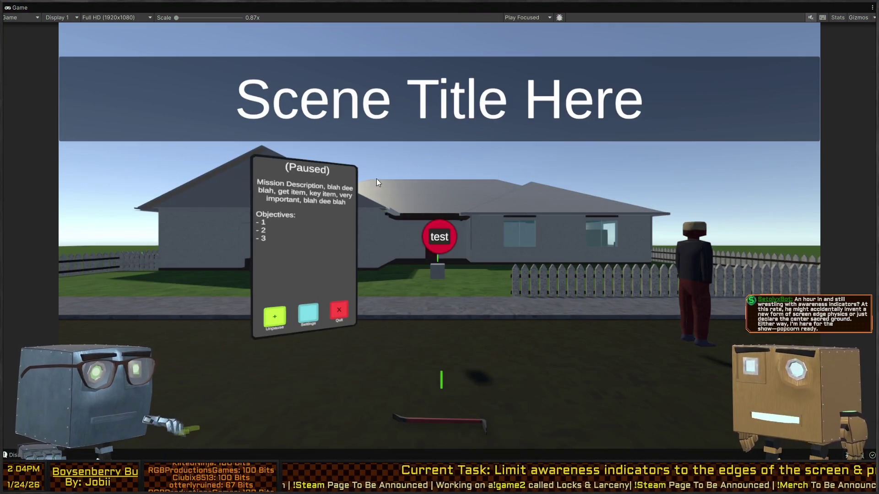
pyautogui.hotkey('alt', 'Tab')
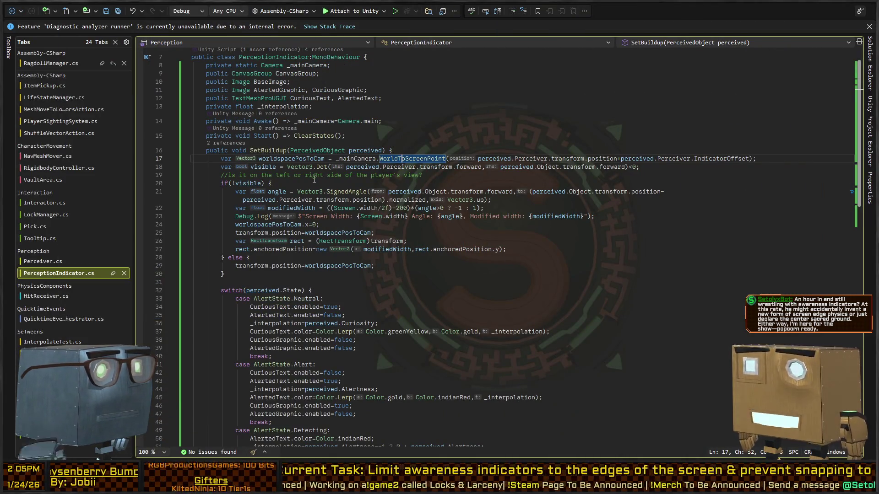
# Comment out the if(!visible)/else block in SetBuildup, lines 20–30
pyautogui.press('Down')
pyautogui.press('Down')
pyautogui.press('Down')
pyautogui.press('Down')
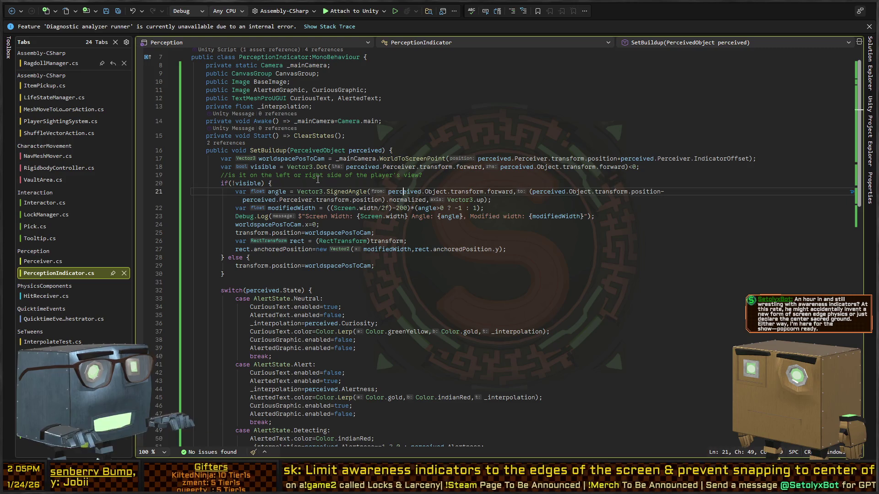
pyautogui.press('Down')
pyautogui.press('Down')
pyautogui.press('Down')
pyautogui.press('Up')
pyautogui.press('Up')
pyautogui.press('Down')
pyautogui.press('Down')
pyautogui.press('Down')
pyautogui.press('Up')
pyautogui.press('Up')
pyautogui.press('Up')
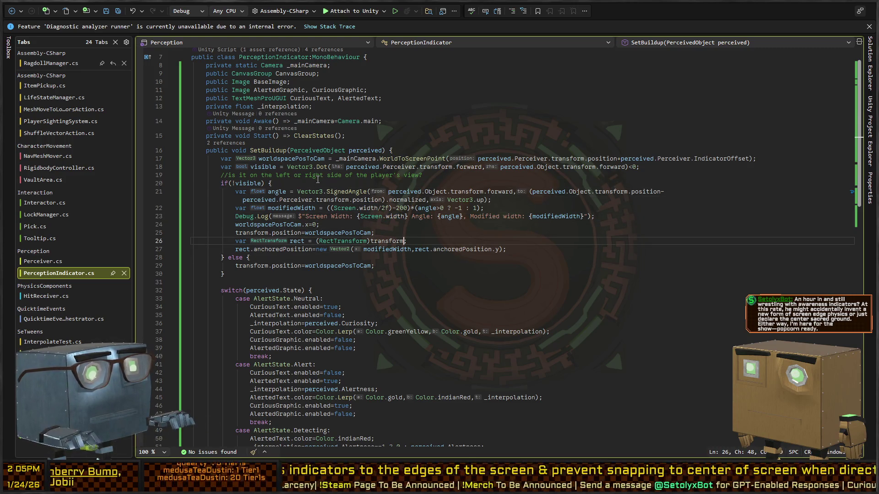
pyautogui.press('Up')
pyautogui.press('Up')
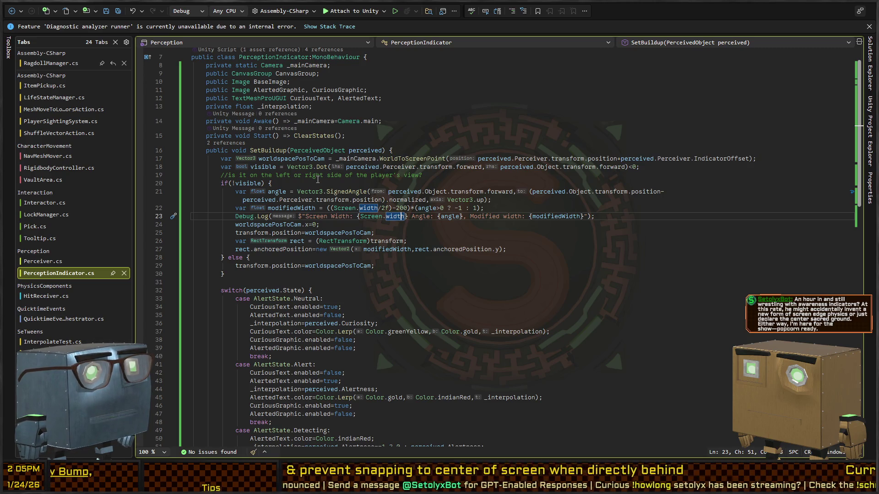
pyautogui.press('Down')
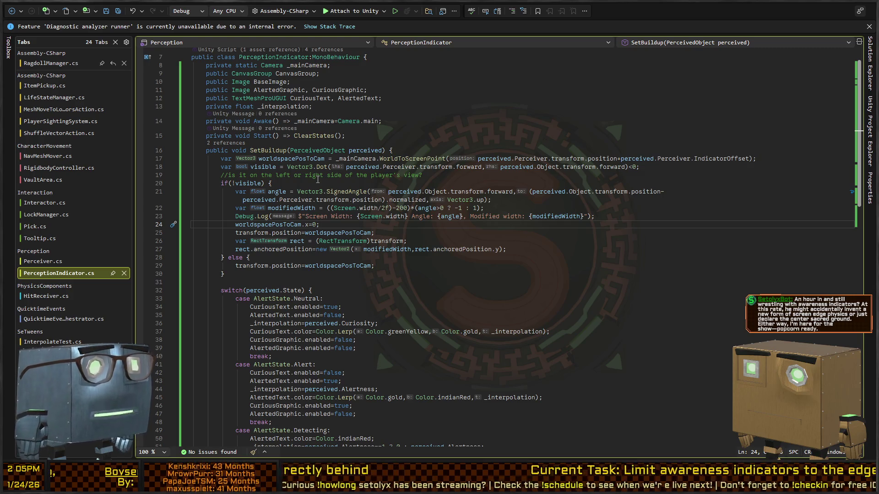
pyautogui.press('Up')
pyautogui.press('Up')
pyautogui.press('Up')
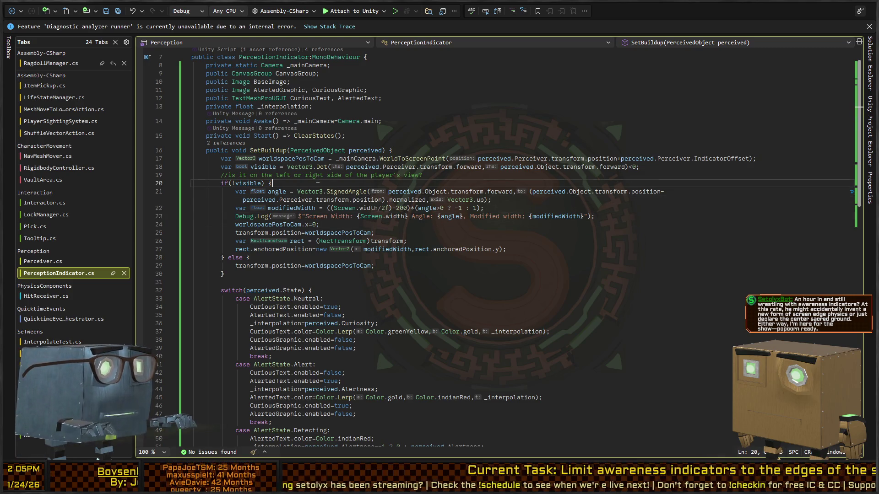
pyautogui.hotkey('shift', 'End')
pyautogui.hotkey('shift', 'Down')
pyautogui.hotkey('shift', 'Down')
pyautogui.hotkey('shift', 'Down')
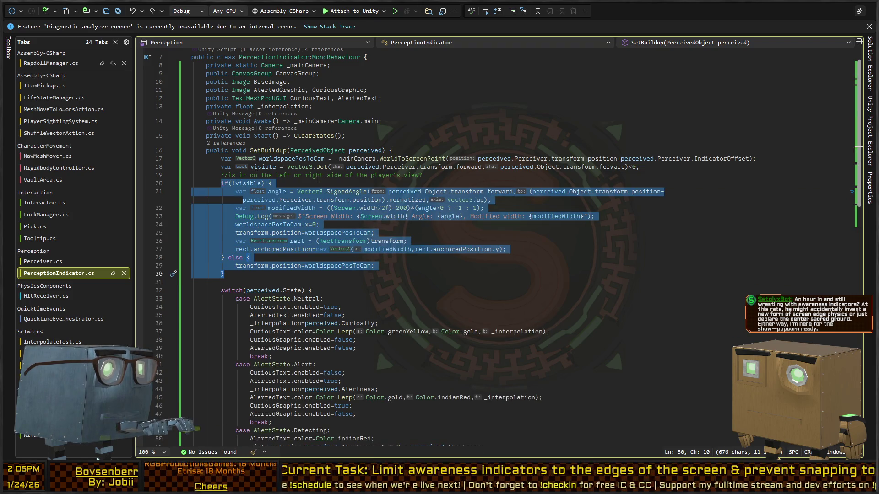
pyautogui.hotkey('ctrl', 'k')
pyautogui.hotkey('ctrl', 'c')
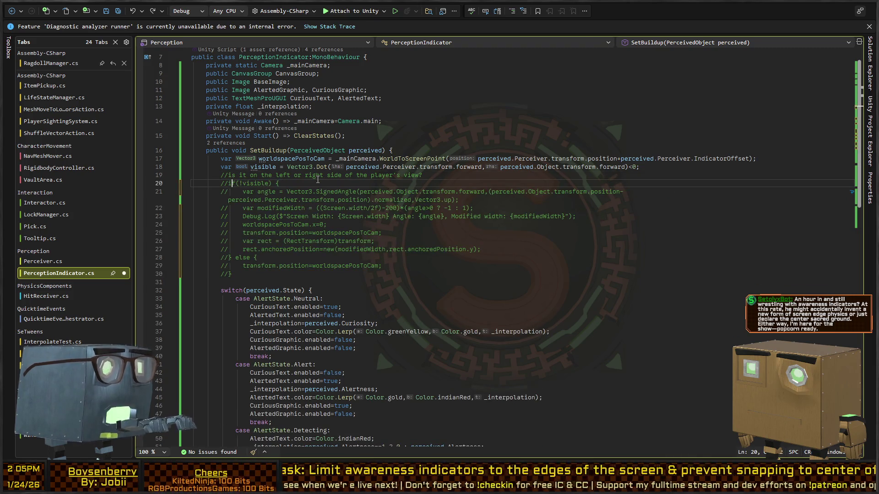
# Above the commented block, declare halfWidth = Screen.width/2f and halfHeight from the screen height / 2f
pyautogui.press('Return')
pyautogui.press('Return')
pyautogui.press('Return')
pyautogui.press('Up')
pyautogui.press('Up')
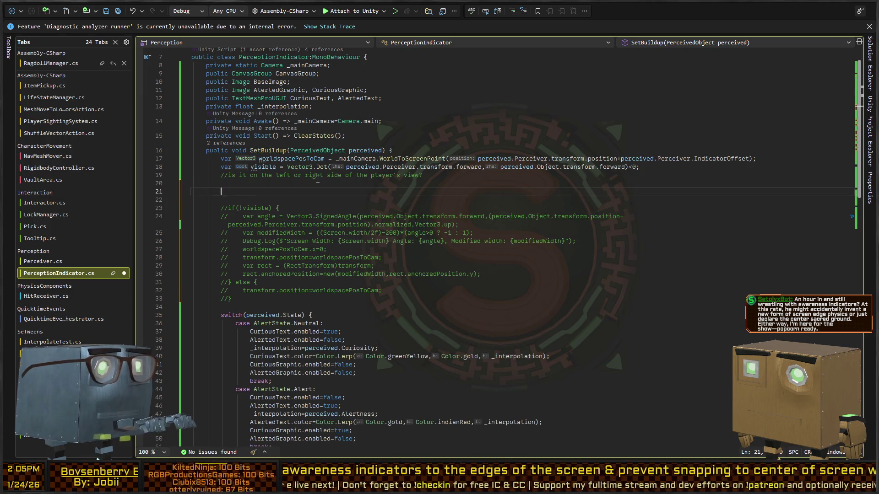
pyautogui.write('worls')
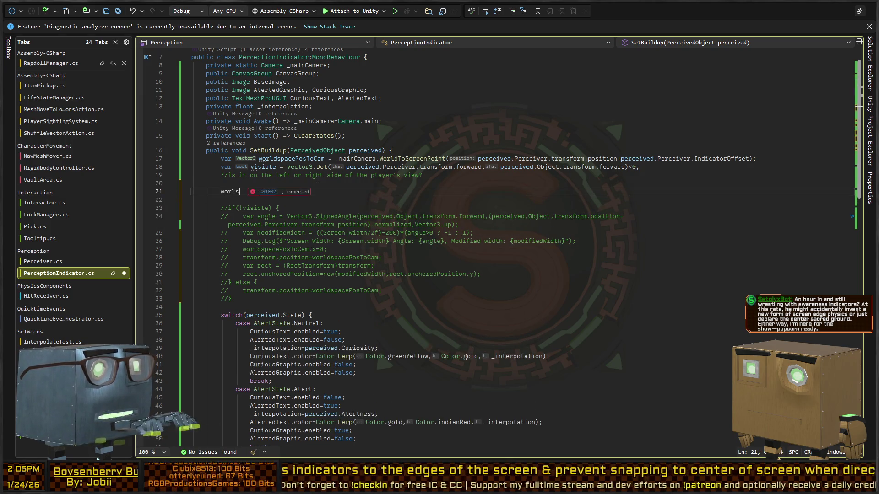
pyautogui.press('BackSpace')
pyautogui.write('dspacePosToCam.')
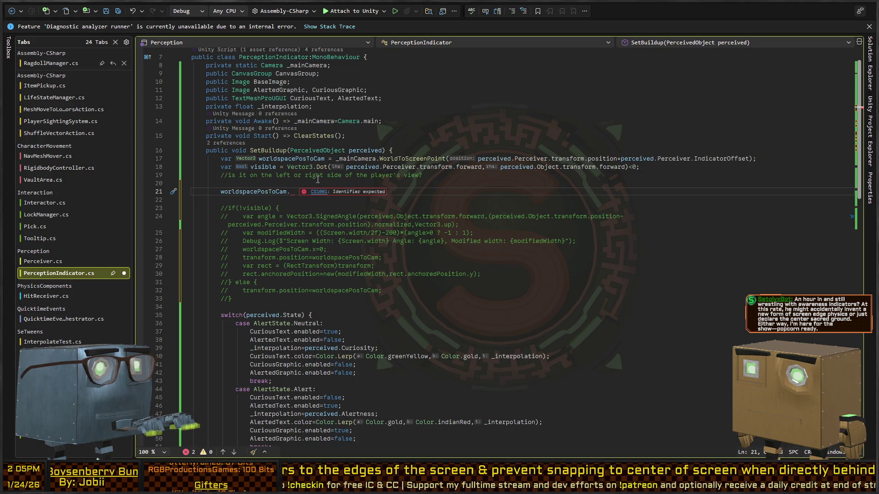
pyautogui.write('x=M')
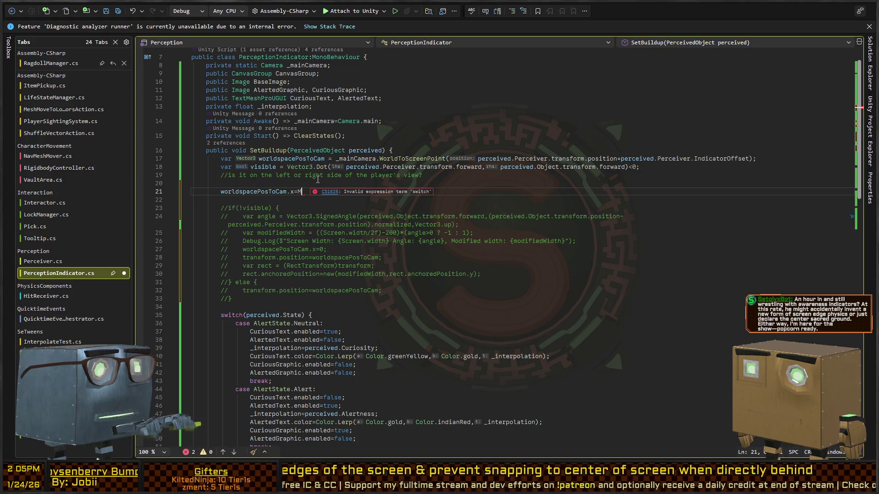
pyautogui.write('athf.clamp')
pyautogui.hotkey('ctrl', 'Return')
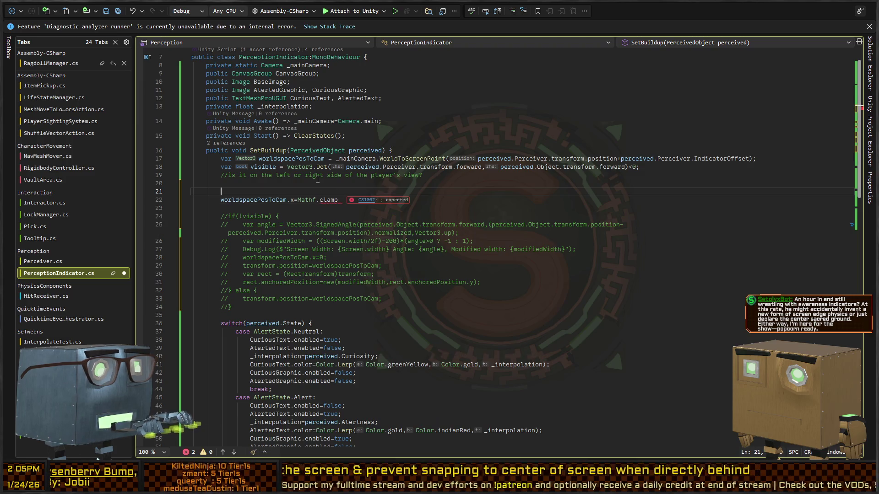
pyautogui.write('var halfWidht')
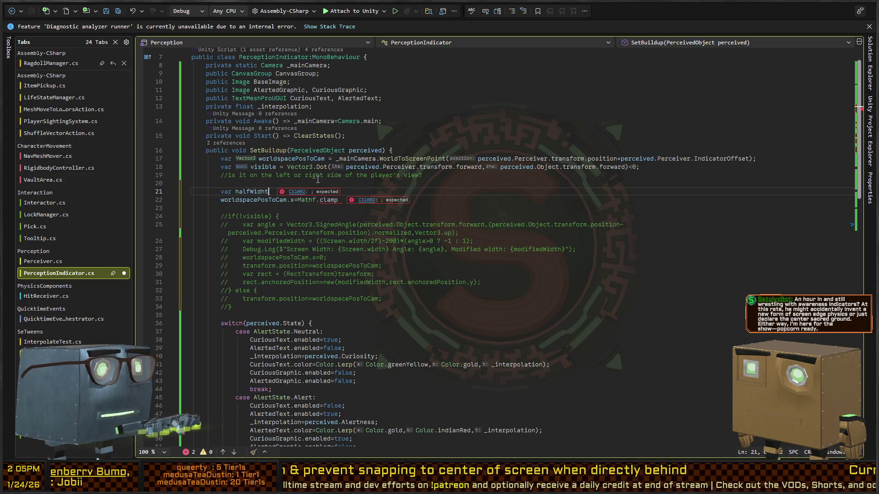
pyautogui.write('h = Screen.width/2f')
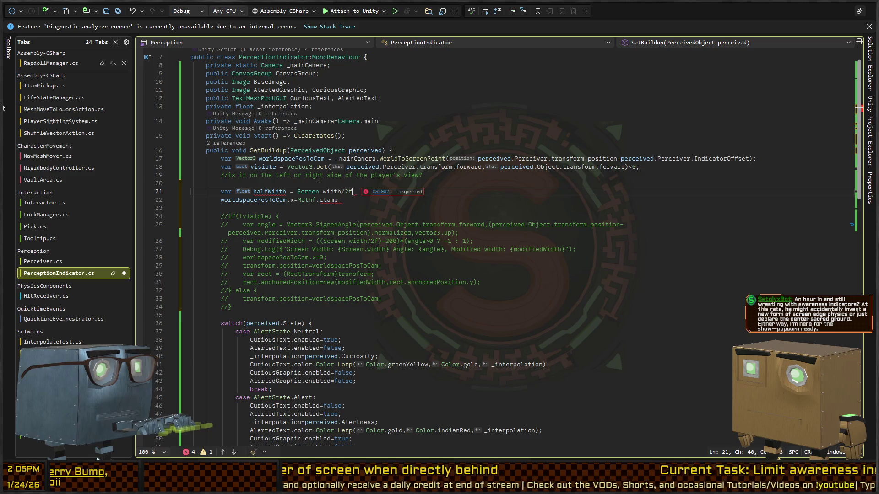
pyautogui.write(';')
pyautogui.press('Return')
pyautogui.press('BackSpace')
pyautogui.write('lfHeight = screen.he')
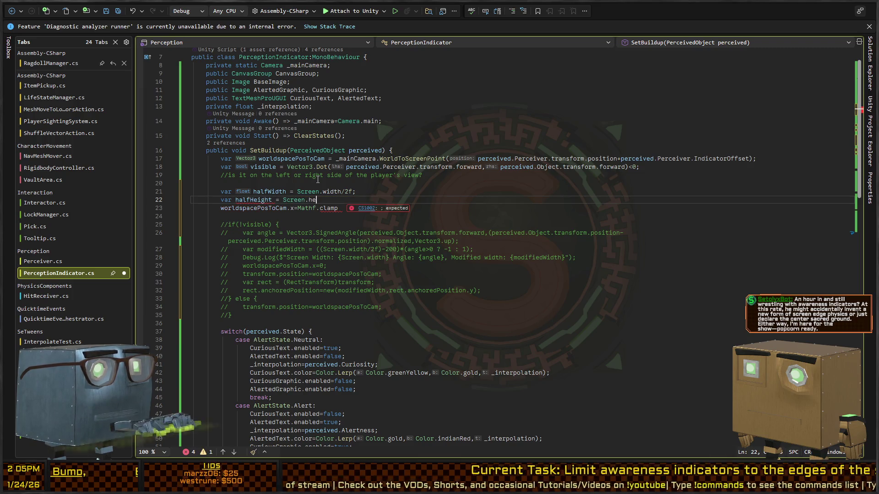
pyautogui.write('ight/2f;')
pyautogui.press('Down')
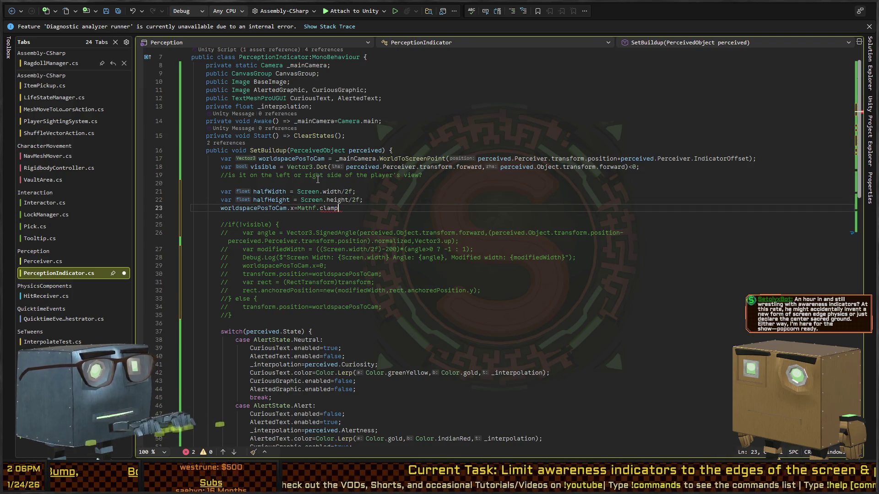
# Clamp worldspacePosToCam.x between -halfWidth and halfWidth with Mathf.Clamp, and duplicate that line
pyautogui.press('BackSpace')
pyautogui.press('BackSpace')
pyautogui.press('BackSpace')
pyautogui.write('Clamp(-')
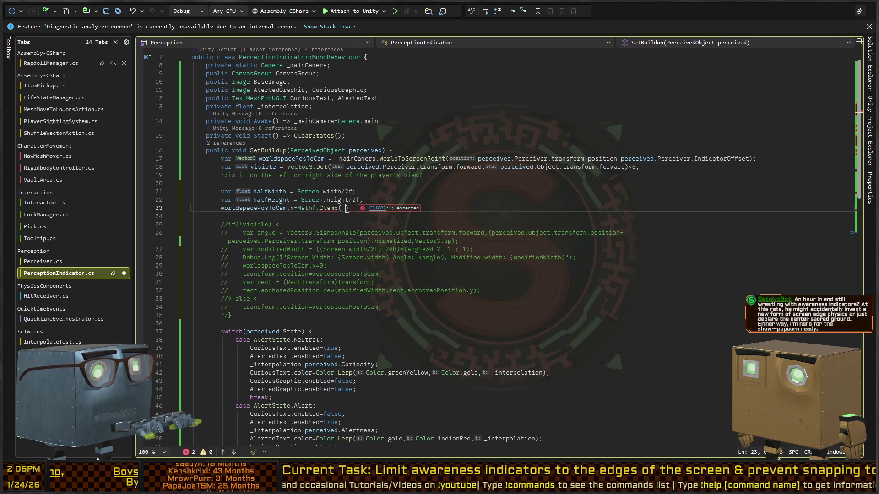
pyautogui.write('halfWidth')
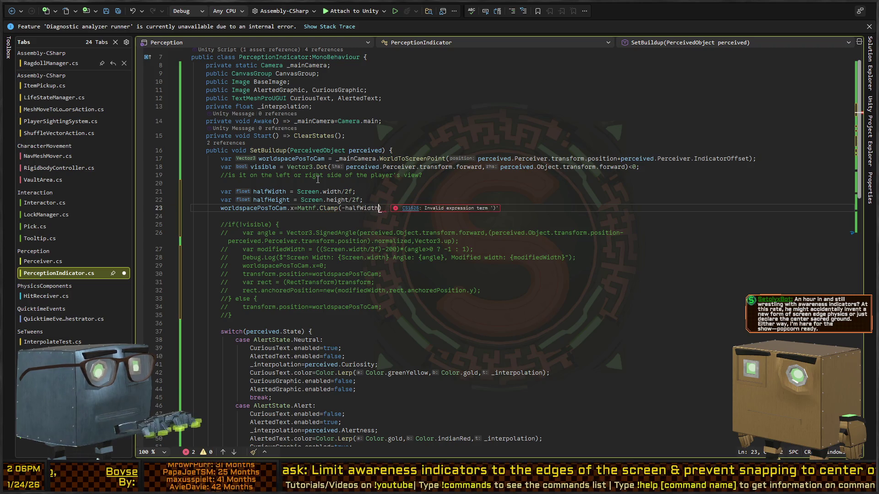
pyautogui.write(',halfWidth')
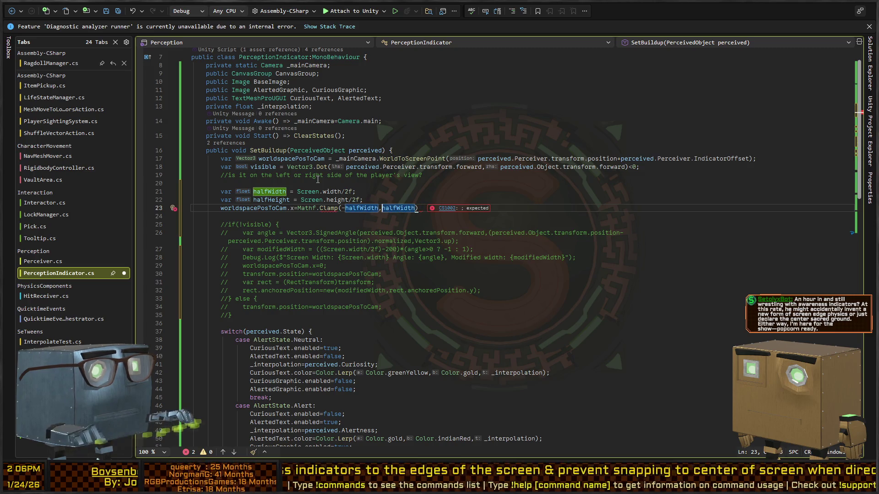
pyautogui.press('Left')
pyautogui.write('worldspacePosToCam.x,')
pyautogui.press('End')
pyautogui.write(';')
pyautogui.hotkey('ctrl', 'd')
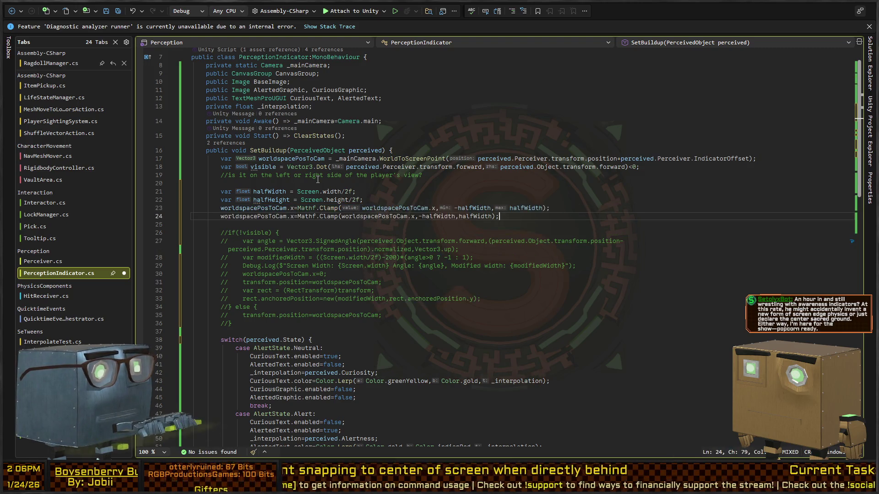
# Change the x component to y on the duplicated clamp line
pyautogui.press('Home')
pyautogui.hotkey('ctrl', 'Right')
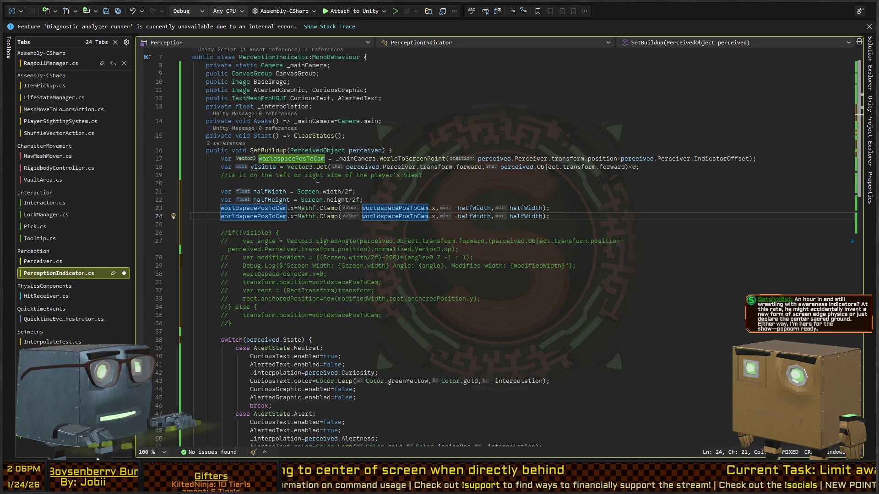
pyautogui.press('Up')
pyautogui.hotkey('ctrl', 'shift', 'Left')
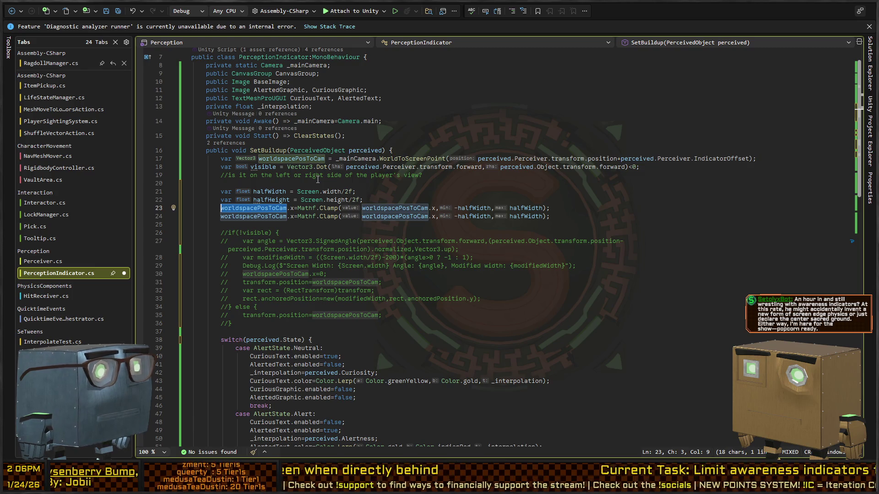
pyautogui.press('Right')
pyautogui.press('Right')
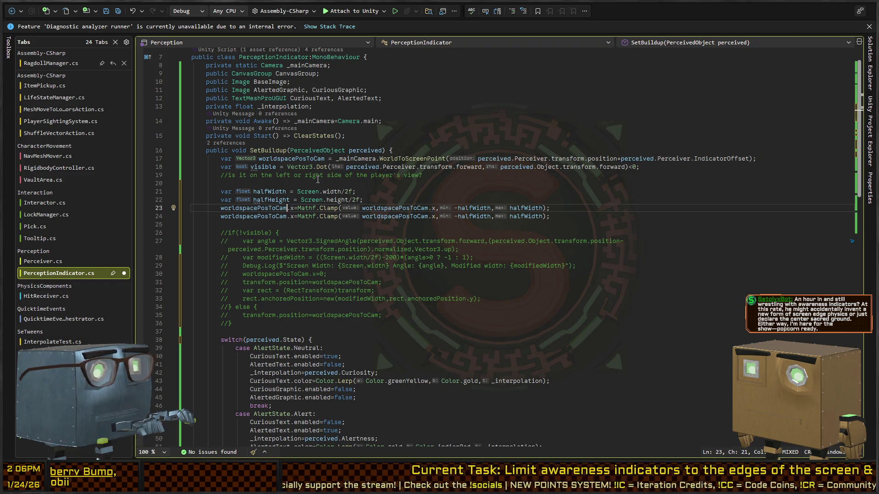
pyautogui.hotkey('shift', 'Right')
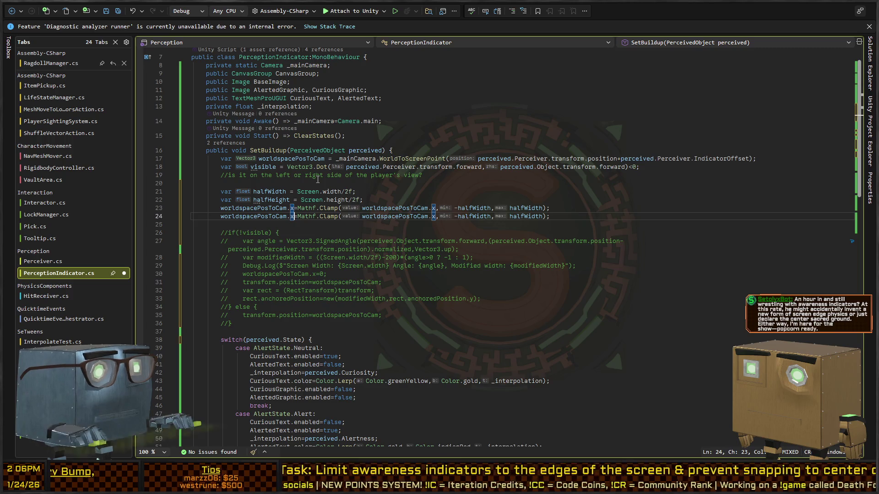
pyautogui.hotkey('alt', 'shift', 'Down')
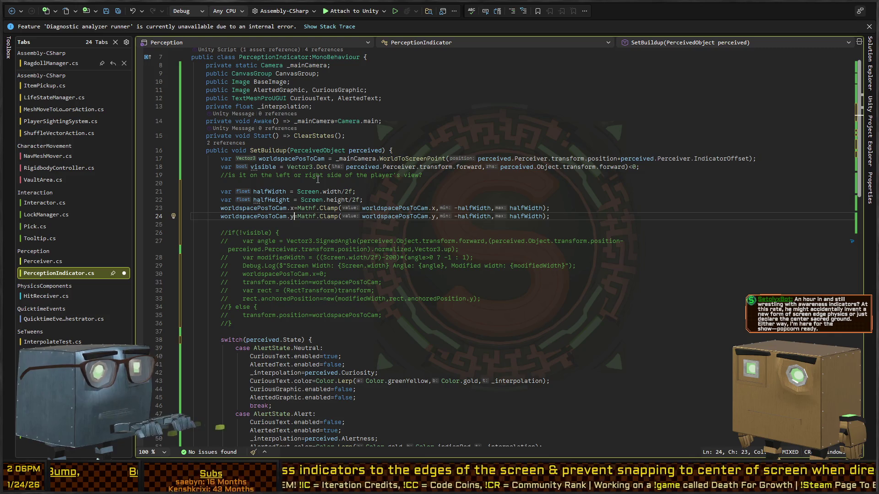
# Replace halfWidth with halfHeight in the second clamp's limits
pyautogui.press('End')
pyautogui.hotkey('ctrl', 'Left')
pyautogui.hotkey('ctrl', 'Left')
pyautogui.hotkey('ctrl', 'Left')
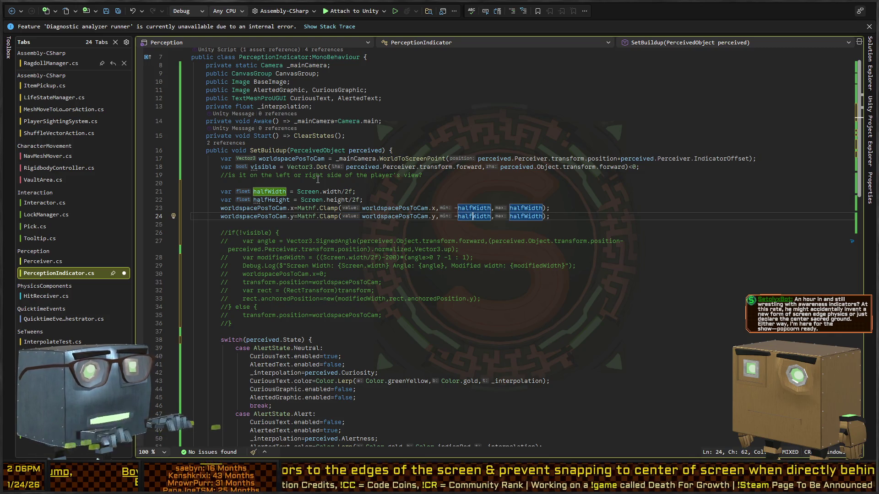
pyautogui.hotkey('ctrl', 'Delete')
pyautogui.write('Height')
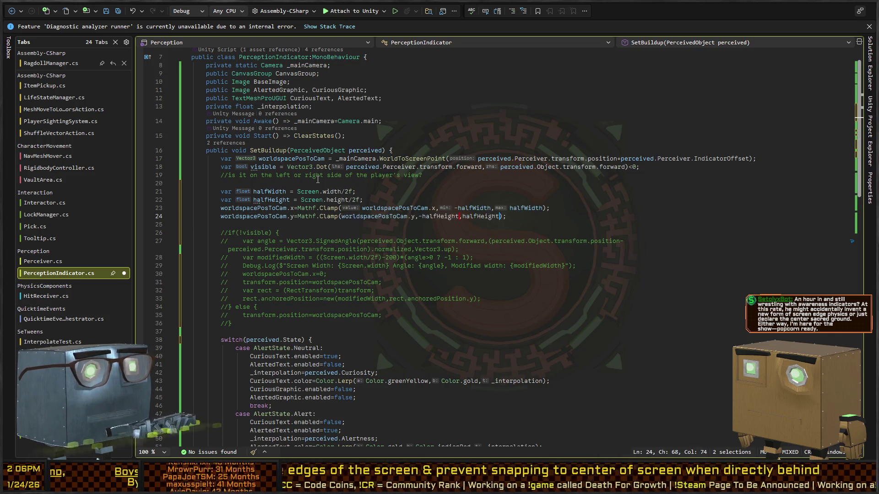
pyautogui.click(316, 228)
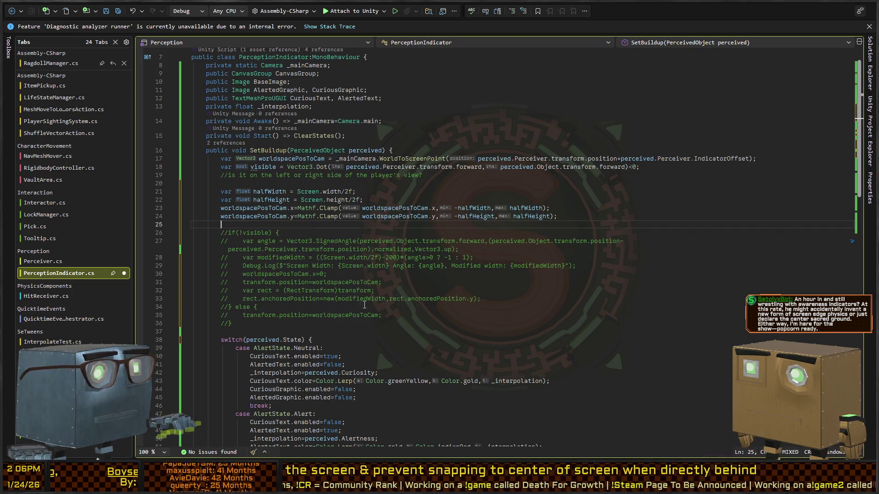
# Copy the commented RectTransform cast line onto line 25 below the clamps
pyautogui.press('Down')
pyautogui.press('Down')
pyautogui.press('Down')
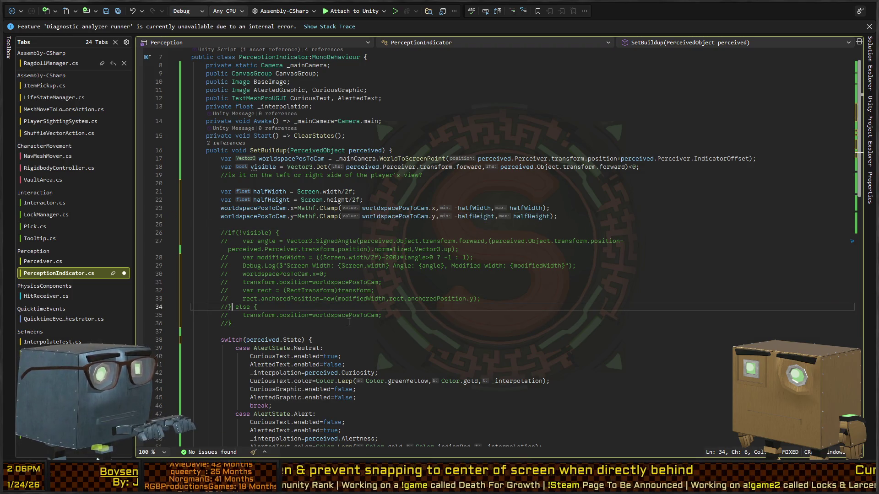
pyautogui.press('Up')
pyautogui.press('End')
pyautogui.hotkey('shift', 'Home')
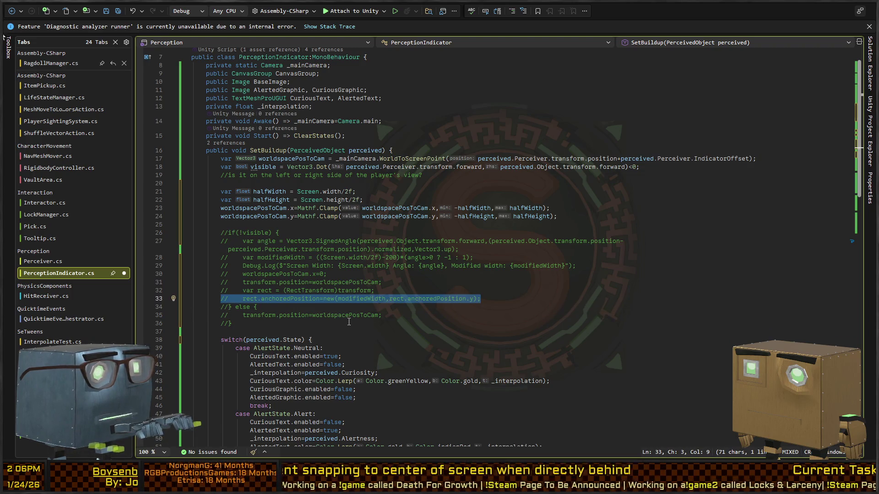
pyautogui.hotkey('shift', 'Up')
pyautogui.press('Up')
pyautogui.press('Up')
pyautogui.press('Up')
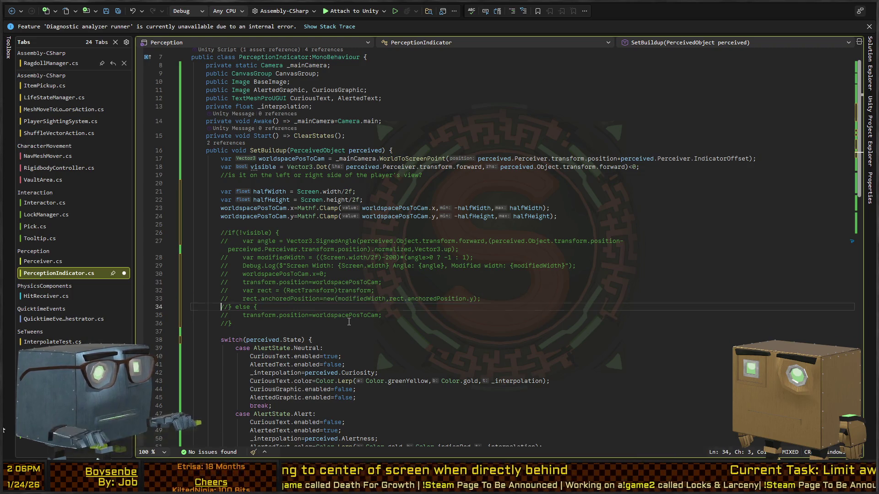
pyautogui.press('Up')
pyautogui.press('Up')
pyautogui.press('Up')
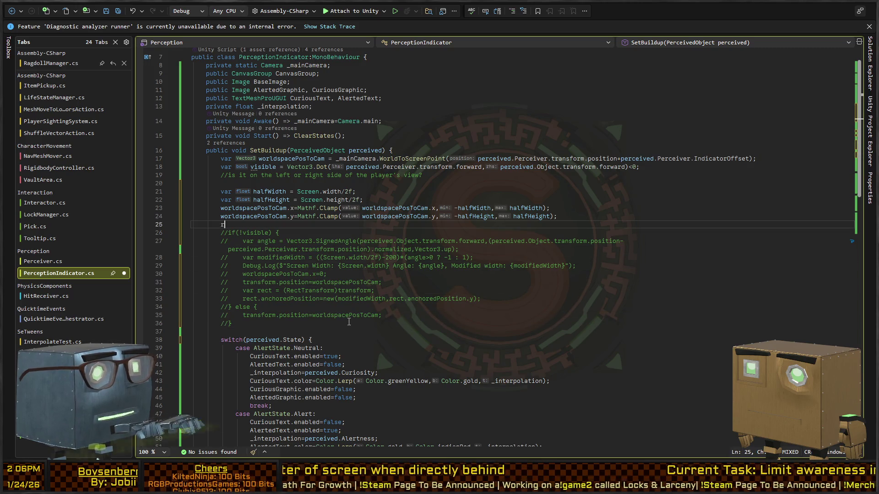
pyautogui.press('BackSpace')
pyautogui.press('Down')
pyautogui.press('Down')
pyautogui.press('Down')
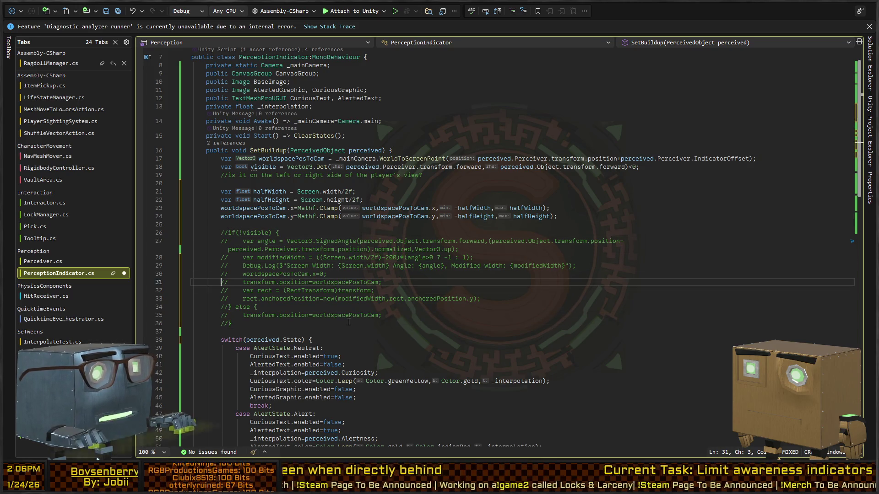
pyautogui.press('Down')
pyautogui.press('End')
pyautogui.hotkey('shift', 'Home')
pyautogui.hotkey('ctrl', 'c')
pyautogui.press('Up')
pyautogui.press('Up')
pyautogui.press('Up')
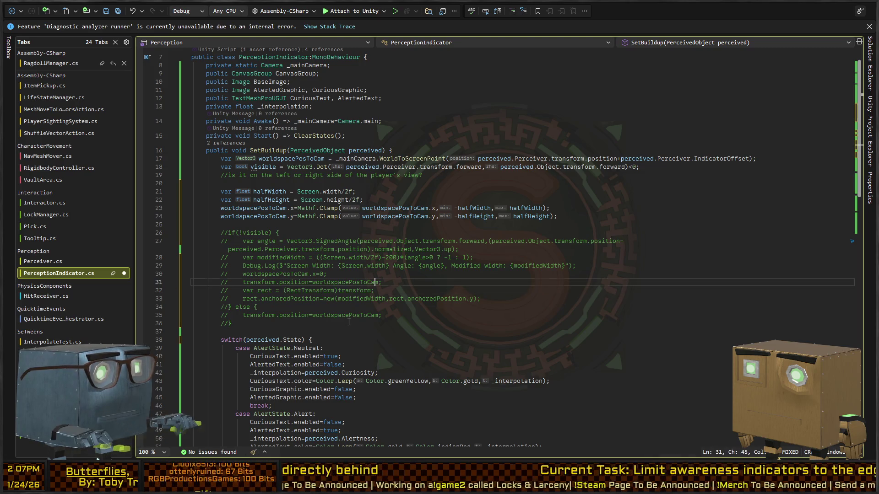
pyautogui.hotkey('ctrl', 'v')
# Uncomment the cast, add rect.anchoredPosition = worldspacePosToCam; below it, and save
pyautogui.hotkey('ctrl', 'k')
pyautogui.hotkey('ctrl', 'u')
pyautogui.press('End')
pyautogui.press('Return')
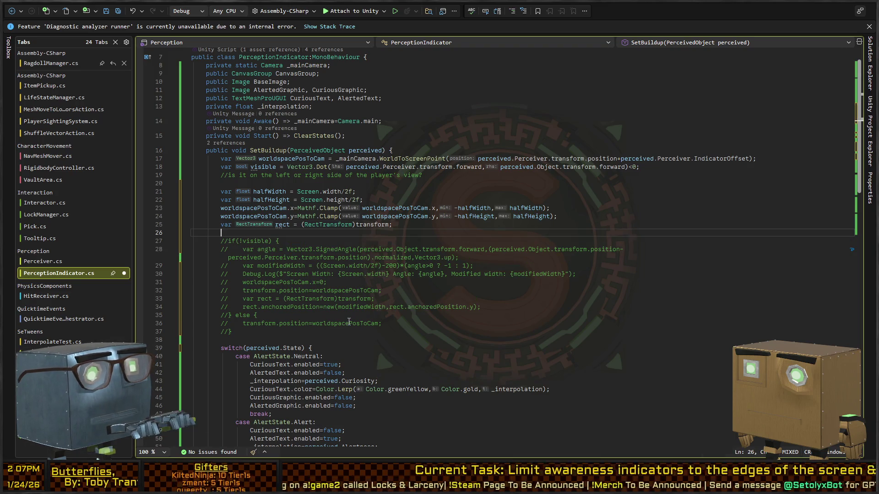
pyautogui.write('rect.anchore')
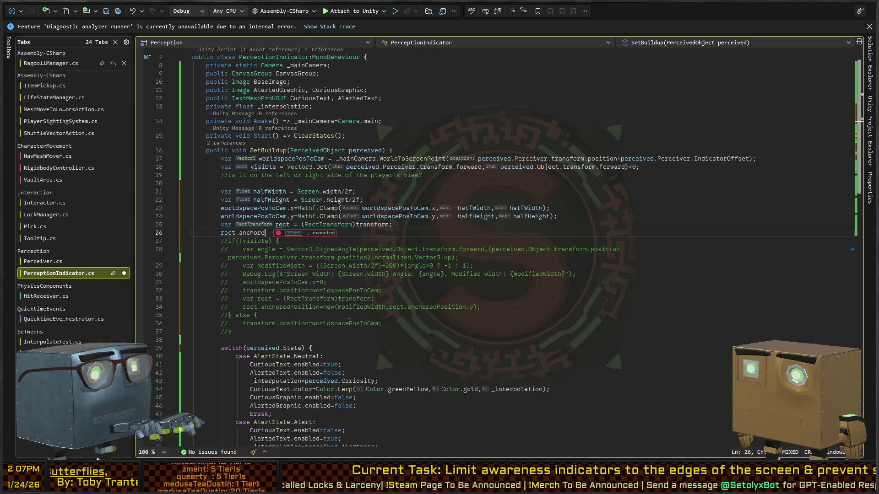
pyautogui.write('dposition=')
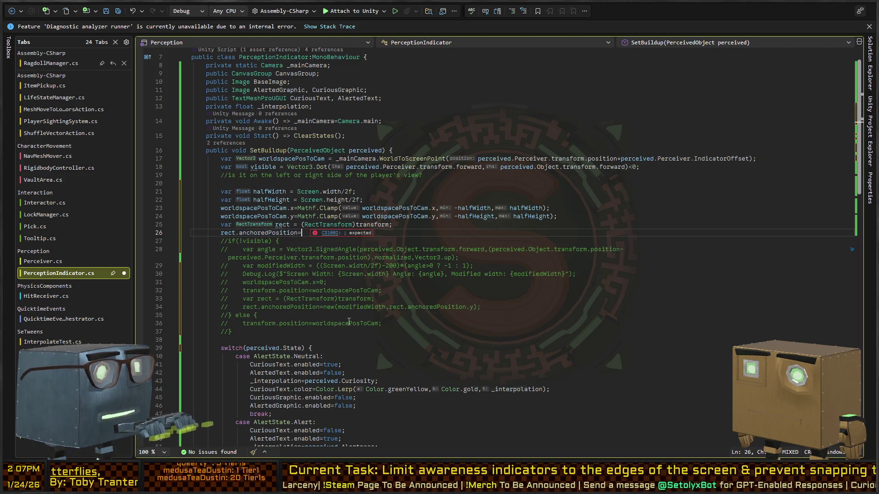
pyautogui.write('worldspac')
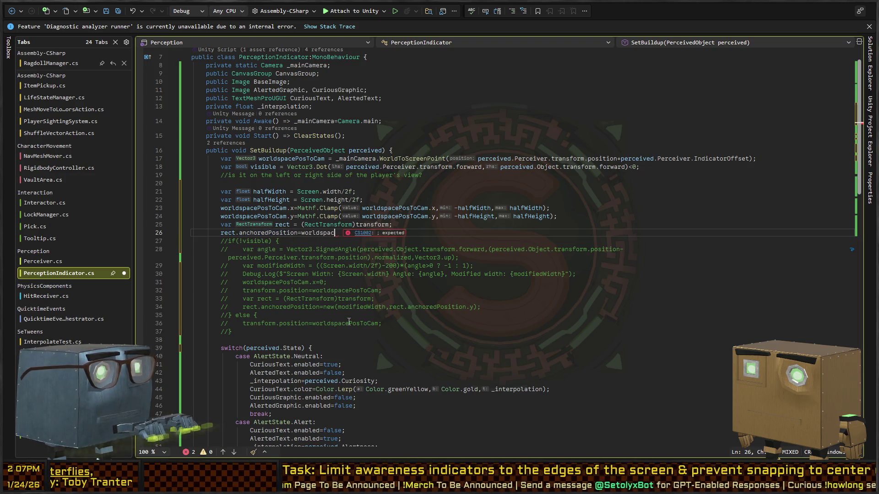
pyautogui.write('eposToCam;')
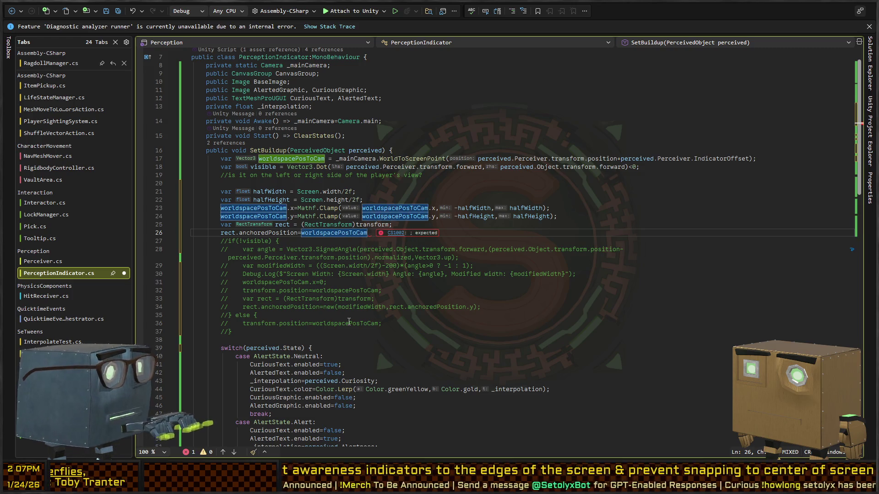
pyautogui.hotkey('ctrl', 's')
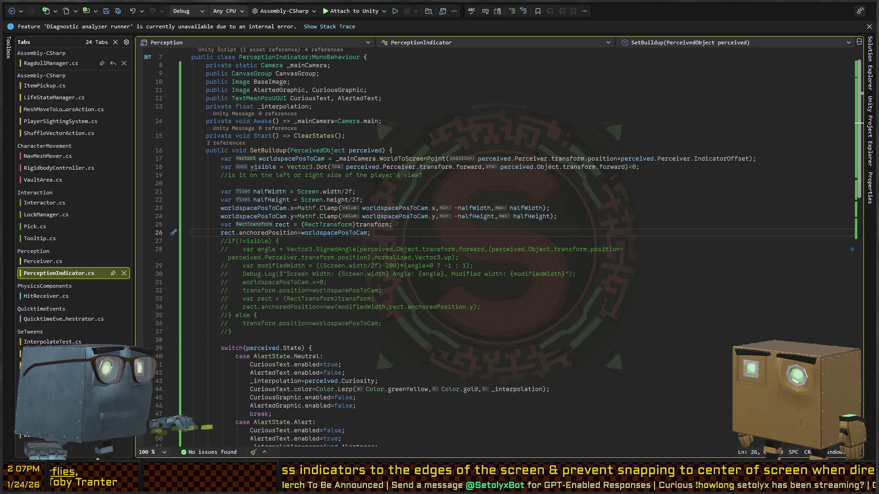
pyautogui.hotkey('alt', 'Tab')
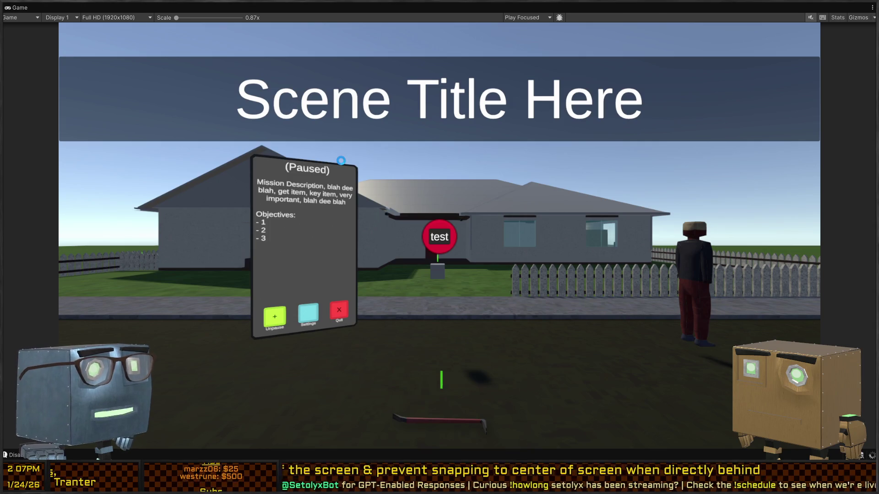
# Play-test the edge-clamped indicator in Unity, then pause and return to the script
pyautogui.press('Escape')
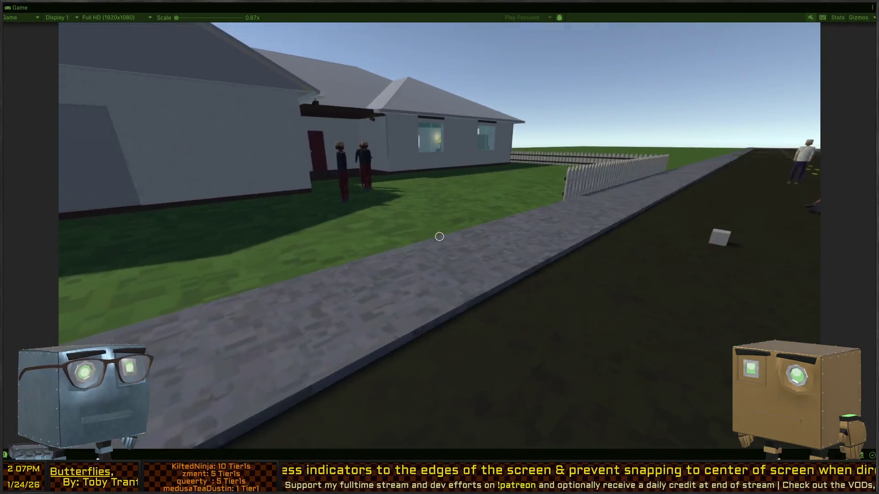
pyautogui.press('Escape')
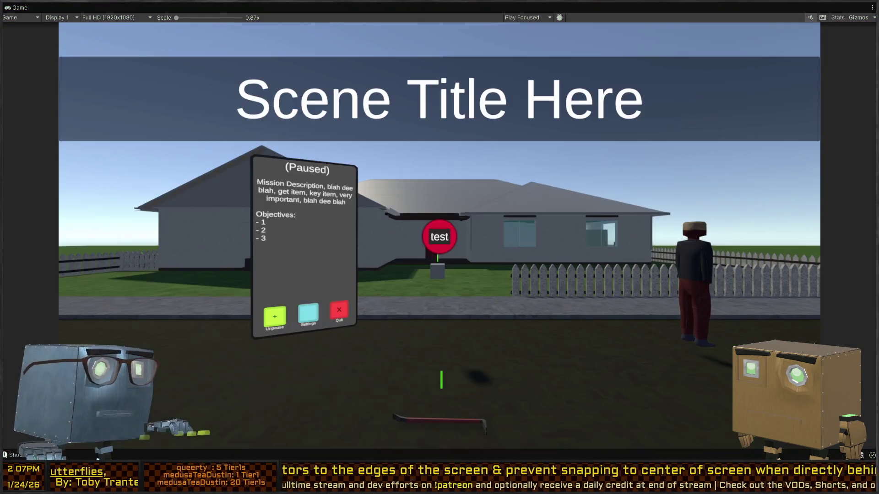
pyautogui.hotkey('alt', 'Tab')
pyautogui.press('Down')
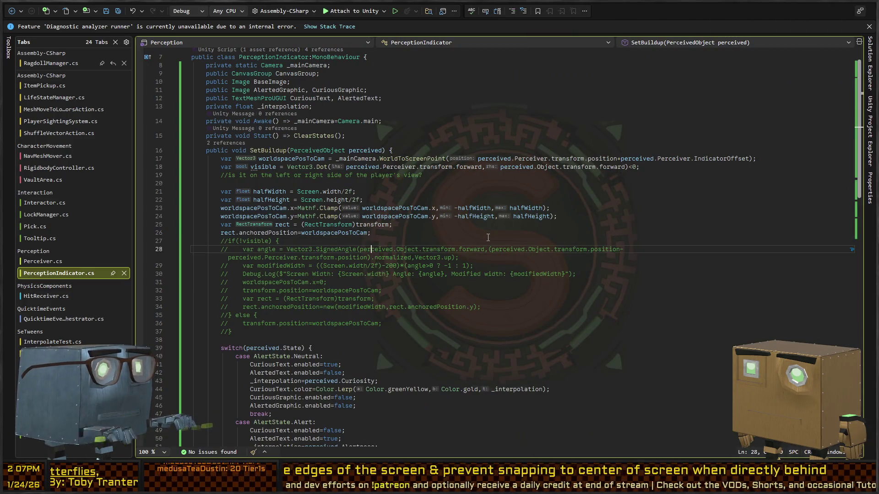
# Wrap the clamp and anchoredPosition code in an uncommented if(!visible) block with a closing brace
pyautogui.press('End')
pyautogui.hotkey('shift', 'Home')
pyautogui.hotkey('alt', 'Up')
pyautogui.hotkey('alt', 'Up')
pyautogui.hotkey('alt', 'Up')
pyautogui.hotkey('alt', 'Up')
pyautogui.hotkey('alt', 'Up')
pyautogui.hotkey('alt', 'Up')
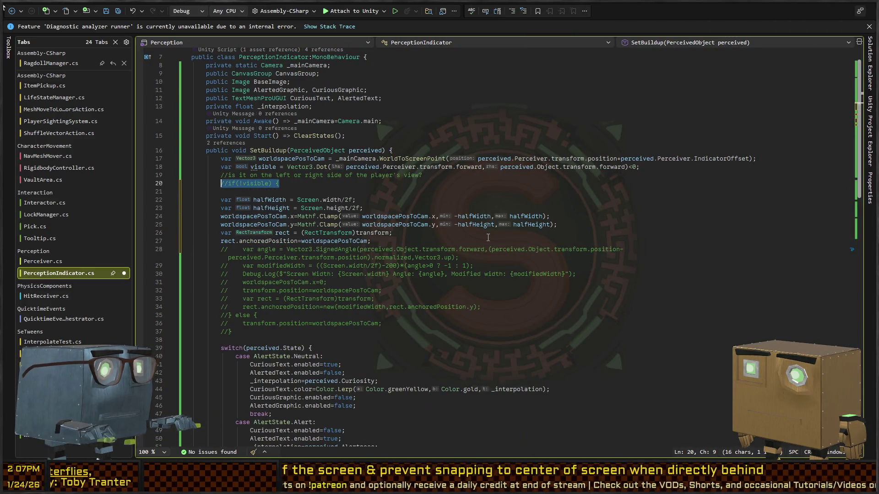
pyautogui.hotkey('ctrl', 'k')
pyautogui.hotkey('ctrl', 'u')
pyautogui.press('Down')
pyautogui.press('Tab')
pyautogui.press('Down')
pyautogui.press('Down')
pyautogui.press('Down')
pyautogui.press('Return')
pyautogui.write('}')
pyautogui.press('Down')
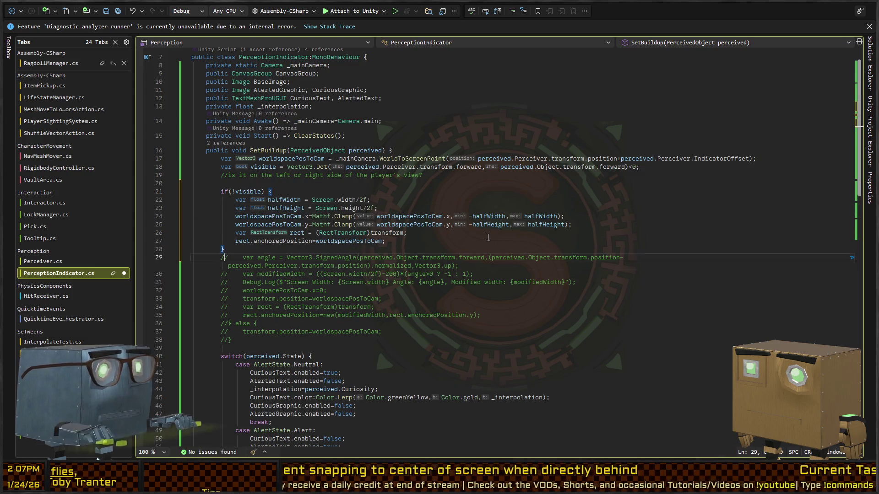
# Move the commented else branch up and join it to the if block's brace
pyautogui.hotkey('shift', 'Down')
pyautogui.hotkey('shift', 'Down')
pyautogui.hotkey('shift', 'Down')
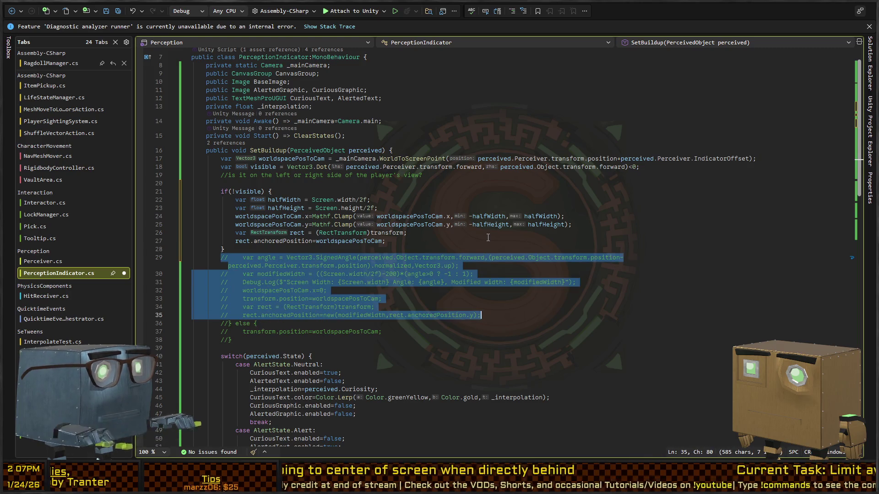
pyautogui.hotkey('shift', 'End')
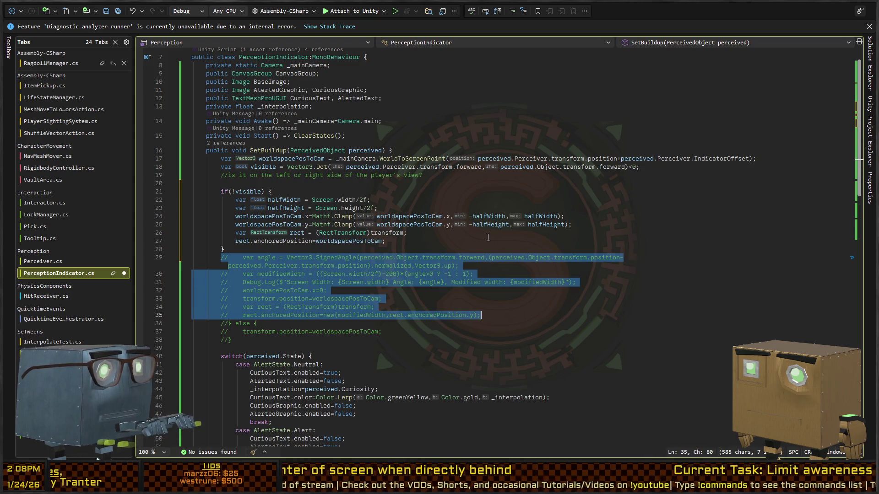
pyautogui.press('Home')
pyautogui.hotkey('shift', 'Down')
pyautogui.hotkey('shift', 'Down')
pyautogui.hotkey('shift', 'End')
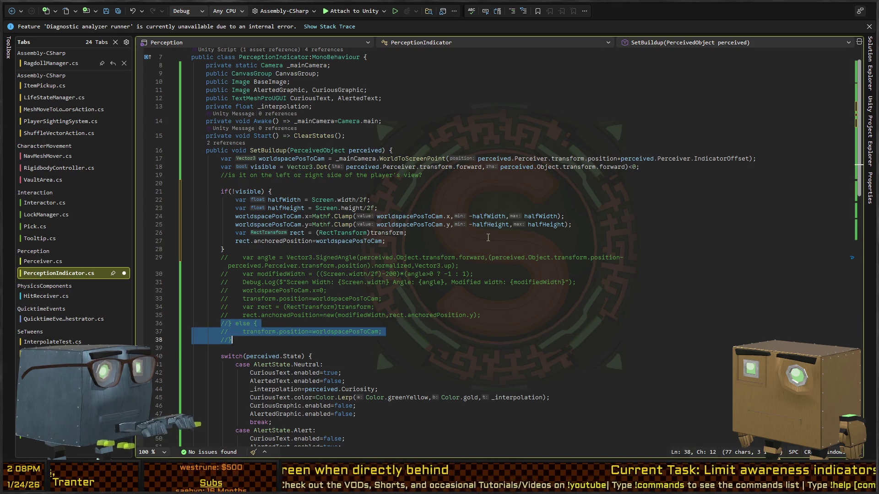
pyautogui.hotkey('alt', 'Up')
pyautogui.hotkey('alt', 'Up')
pyautogui.hotkey('alt', 'Up')
pyautogui.press('Up')
pyautogui.press('Up')
pyautogui.press('BackSpace')
pyautogui.press('BackSpace')
pyautogui.press('BackSpace')
# Uncomment the else body that sets transform.position, and save the script
pyautogui.press('Down')
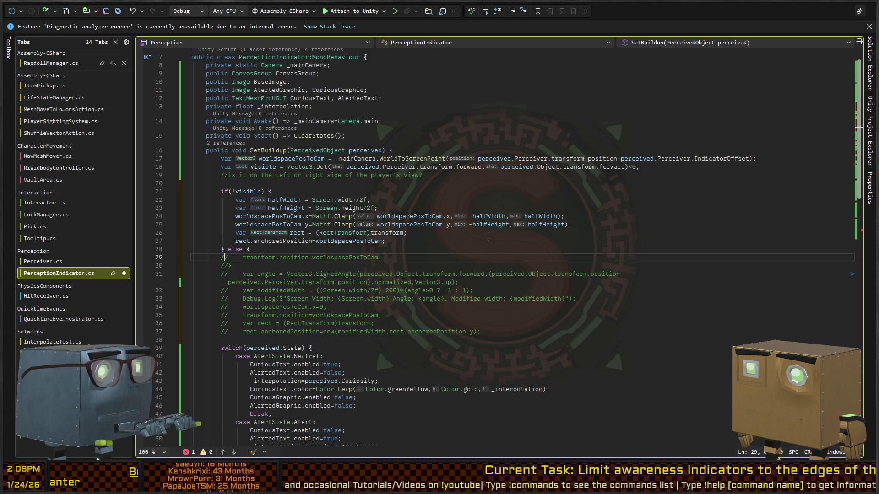
pyautogui.hotkey('shift', 'Down')
pyautogui.hotkey('shift', 'End')
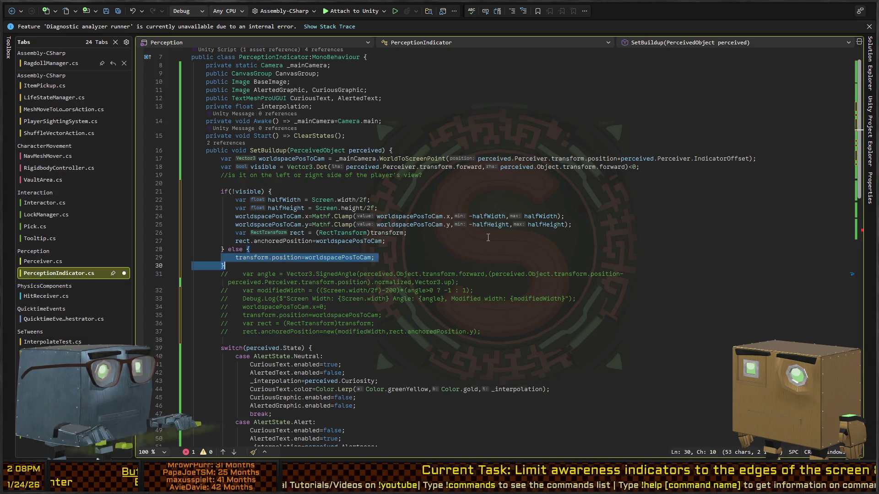
pyautogui.hotkey('ctrl', 'k')
pyautogui.hotkey('ctrl', 'u')
pyautogui.press('Down')
pyautogui.hotkey('ctrl', 's')
pyautogui.hotkey('alt', 'Tab')
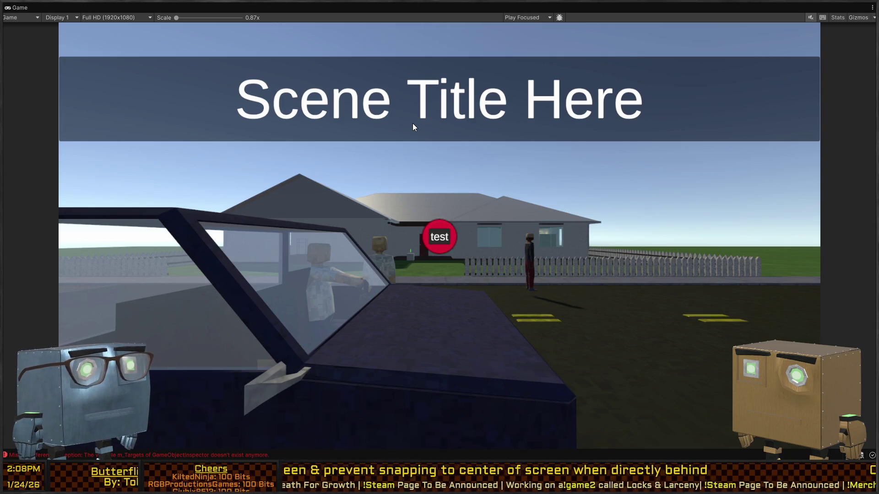
# Enter Play mode, start the test from the title screen, and play through the scene
pyautogui.hotkey('ctrl', 'p')
pyautogui.click(453, 254)
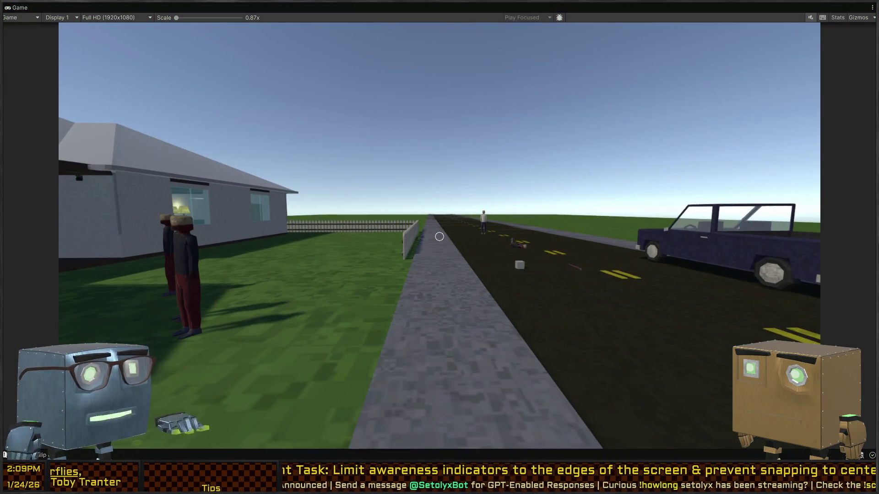
pyautogui.hotkey('alt', 'Tab')
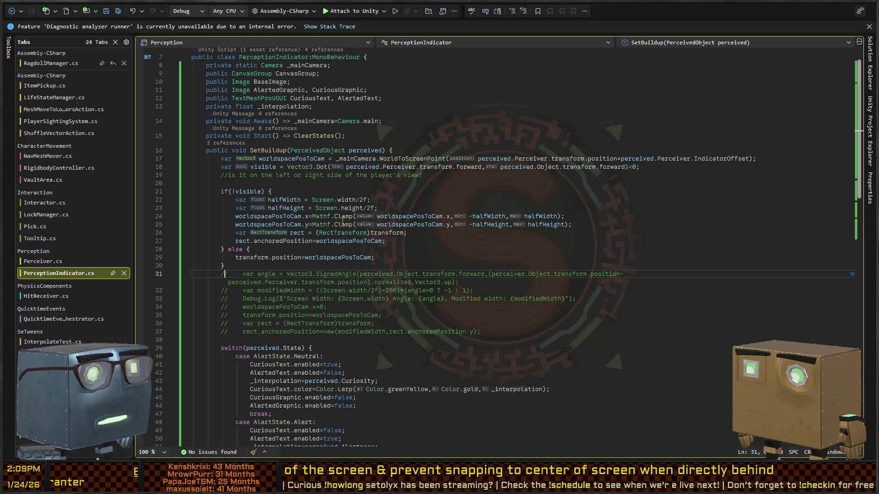
pyautogui.click(449, 217)
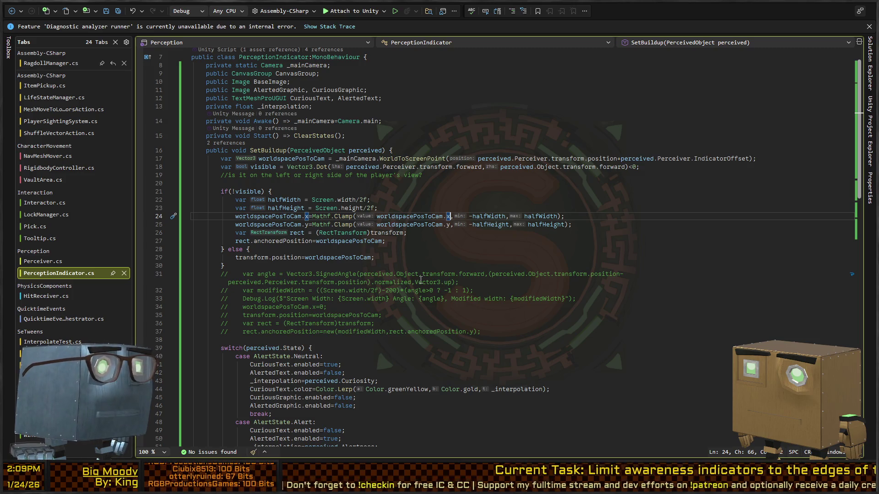
pyautogui.press('Up')
pyautogui.press('Up')
pyautogui.press('Up')
pyautogui.press('Up')
pyautogui.press('Up')
pyautogui.hotkey('ctrl', 'Left')
pyautogui.hotkey('ctrl', 'Left')
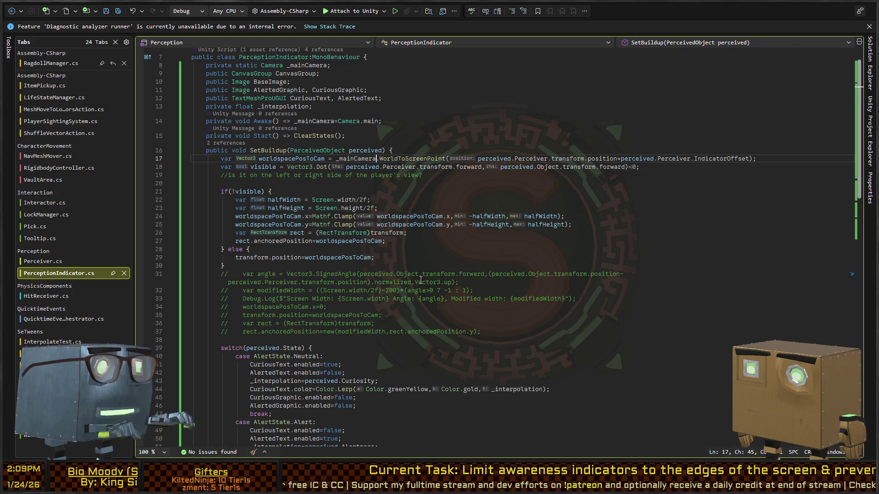
pyautogui.hotkey('ctrl', 'Left')
pyautogui.scroll(-1, 421, 280)
pyautogui.hotkey('ctrl', 'Right')
pyautogui.hotkey('ctrl', 'Right')
pyautogui.hotkey('ctrl', 'Right')
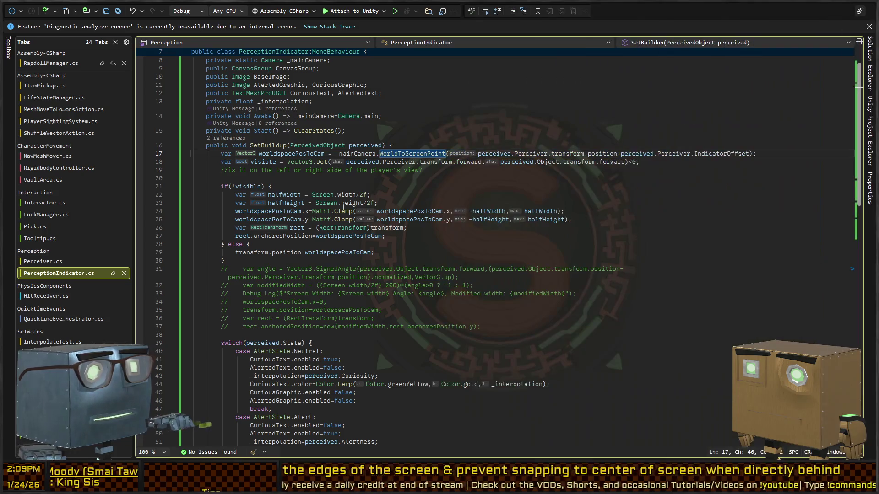
# Add a +200f offset to the halfWidth and halfHeight expressions and save
pyautogui.click(373, 203)
pyautogui.press('Up')
pyautogui.press('Left')
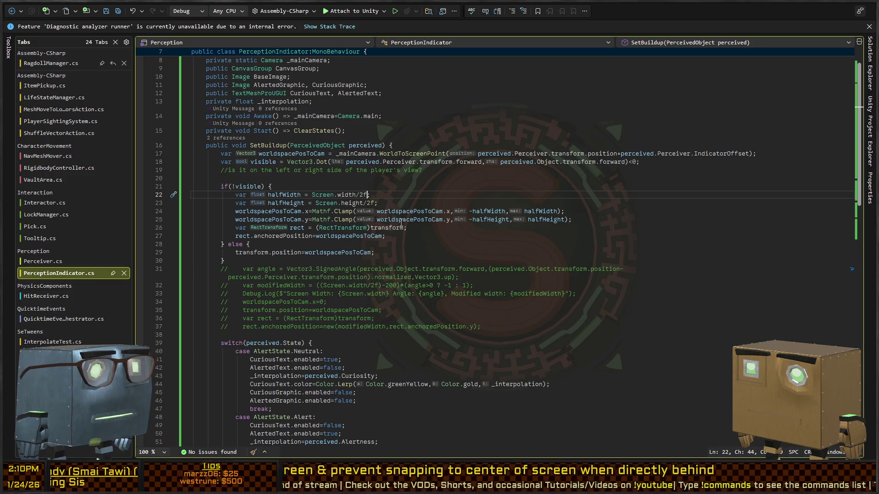
pyautogui.write('+200')
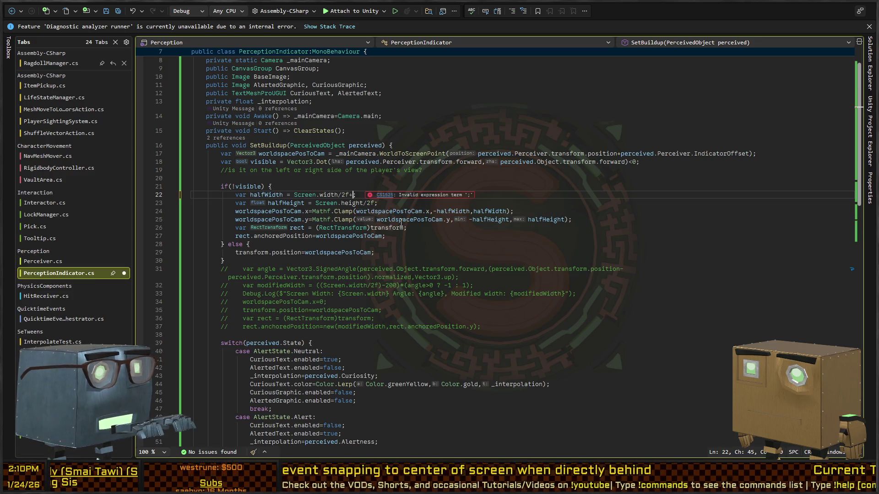
pyautogui.write('f')
pyautogui.press('Down')
pyautogui.press('Left')
pyautogui.press('Left')
pyautogui.press('Right')
pyautogui.write('+200f')
pyautogui.hotkey('ctrl', 's')
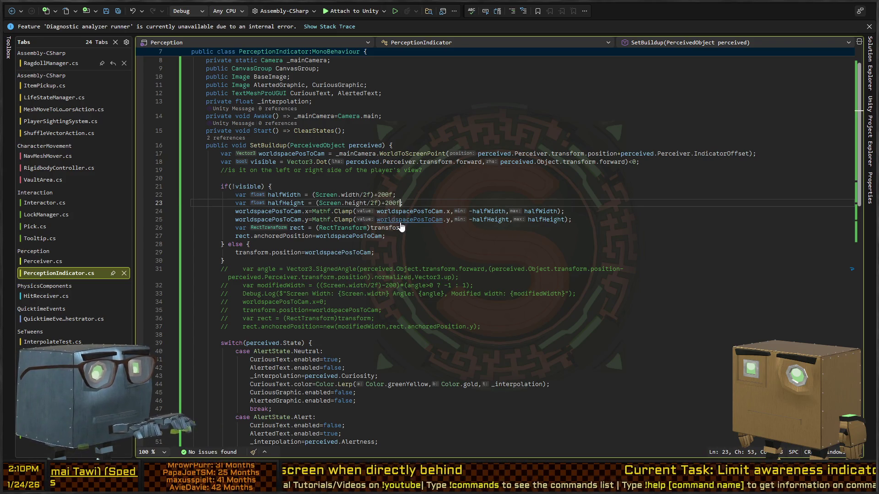
pyautogui.hotkey('alt', 'Tab')
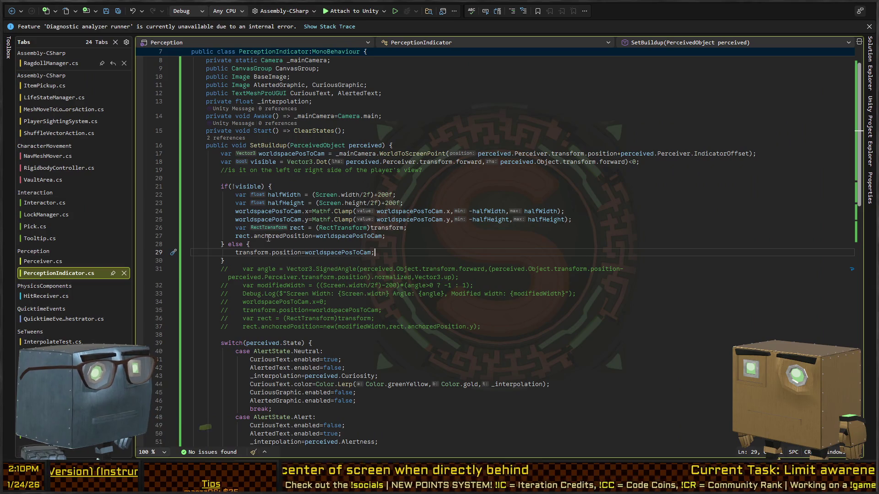
# Replace anchoredPosition with localPosition on line 27 and save the script
pyautogui.doubleClick(268, 236)
pyautogui.hotkey('shift', 'Right')
pyautogui.press('Delete')
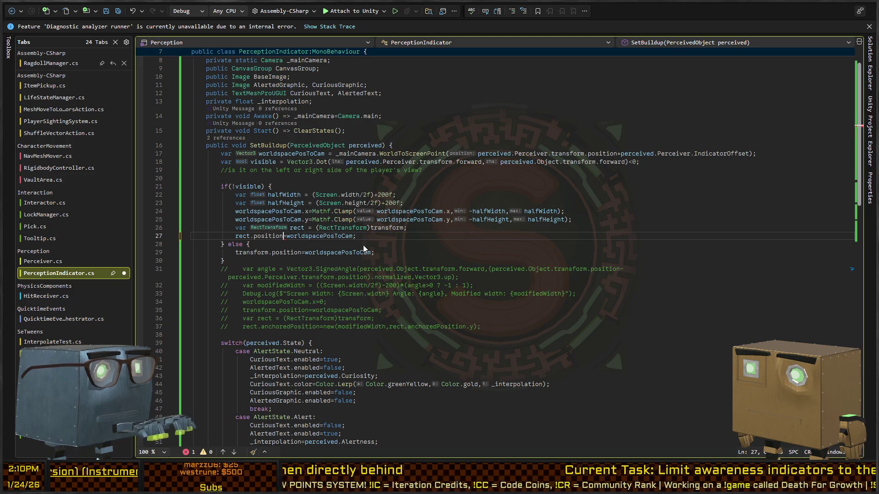
pyautogui.write('l')
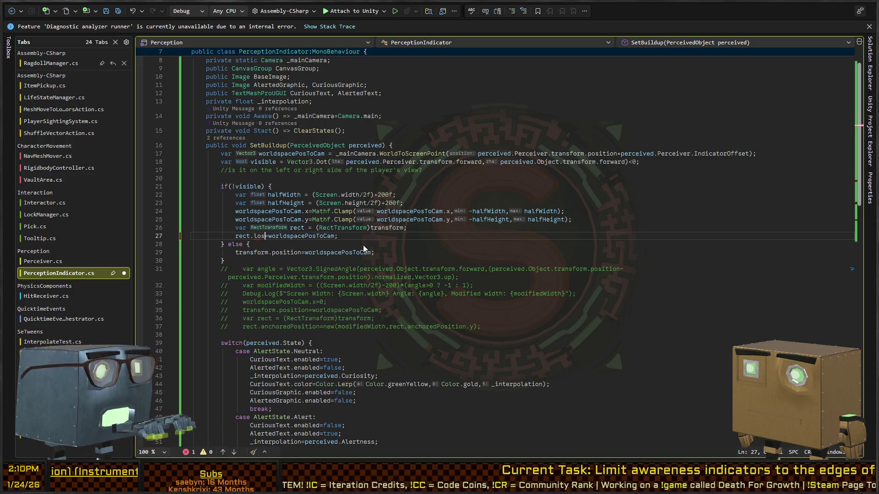
pyautogui.write('ocalPosi')
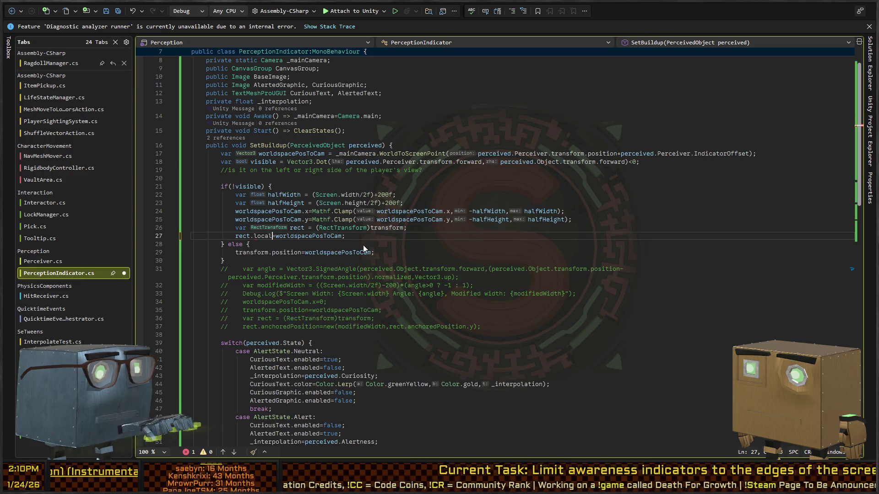
pyautogui.write('tion')
pyautogui.hotkey('ctrl', 's')
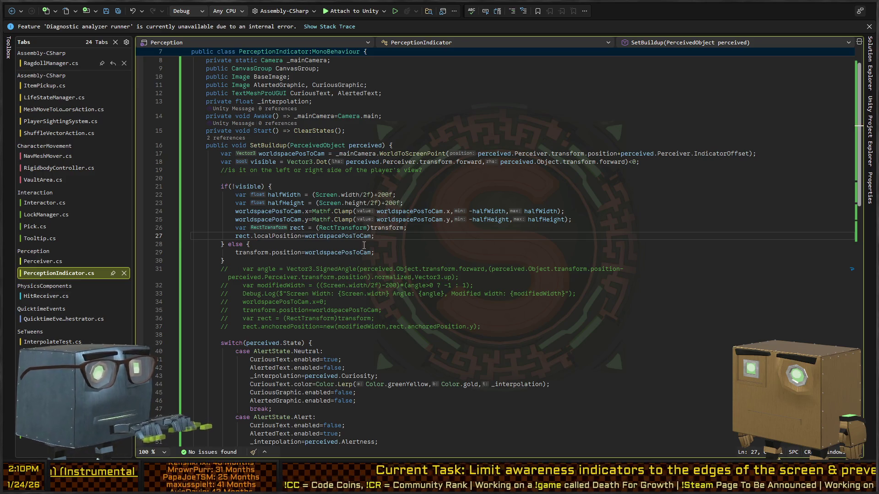
pyautogui.hotkey('alt', 'Tab')
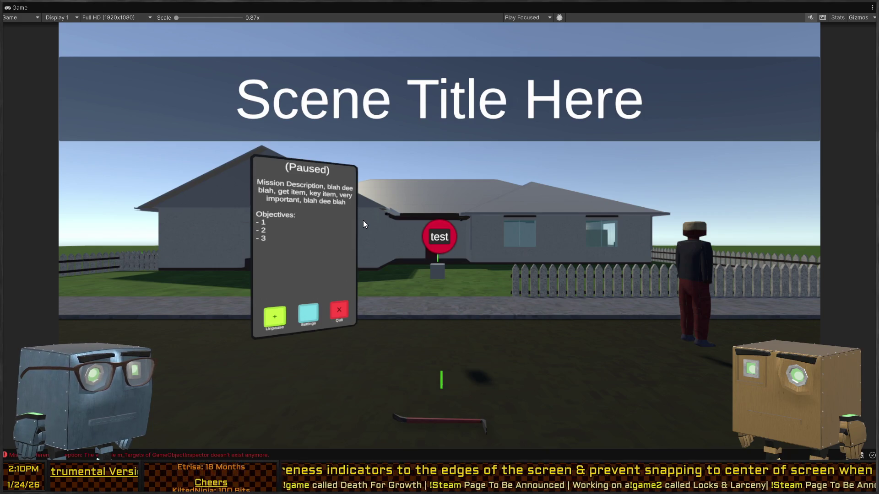
# Play-test the localPosition indicator: approach the house, get spotted by the roof camera, turn toward the road
pyautogui.press('Escape')
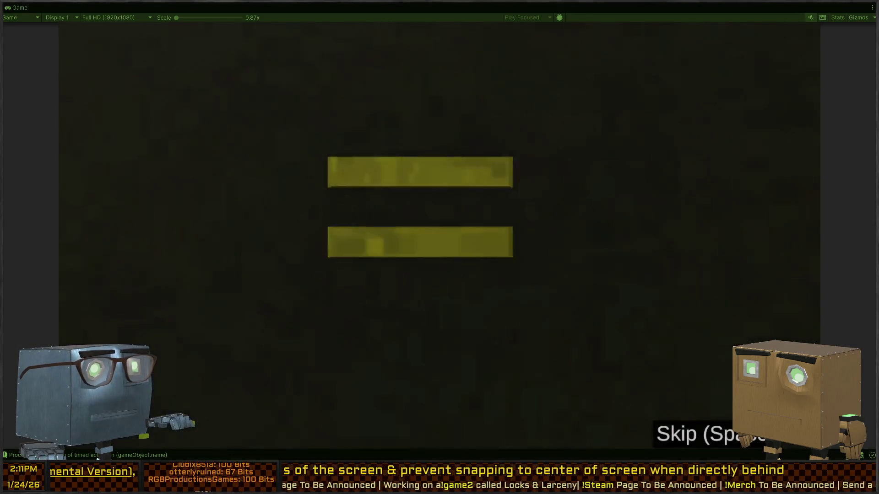
pyautogui.press('Escape')
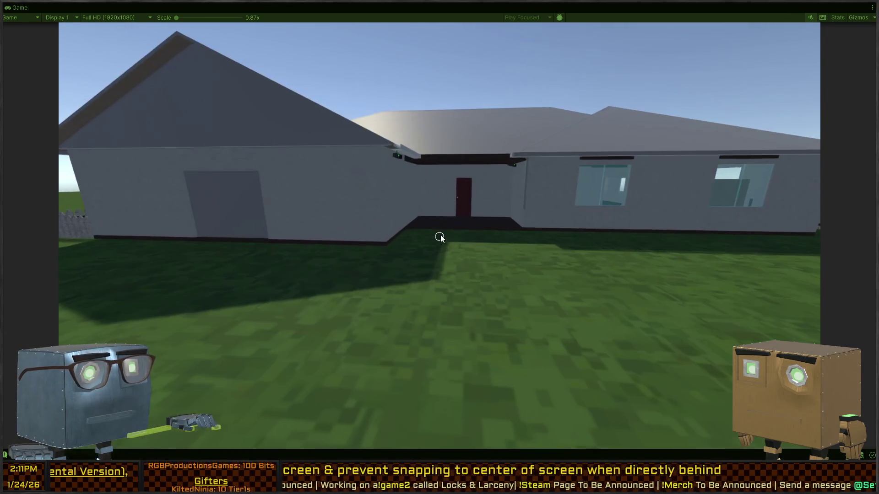
pyautogui.press('w')
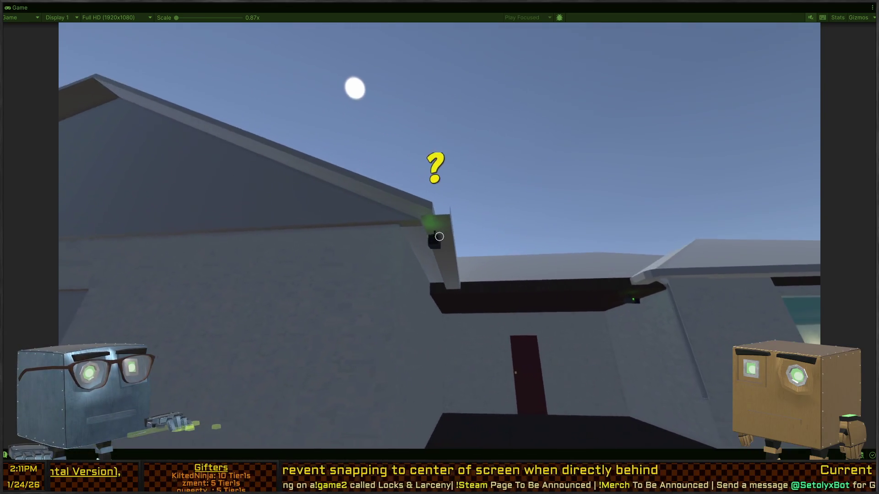
pyautogui.press('a')
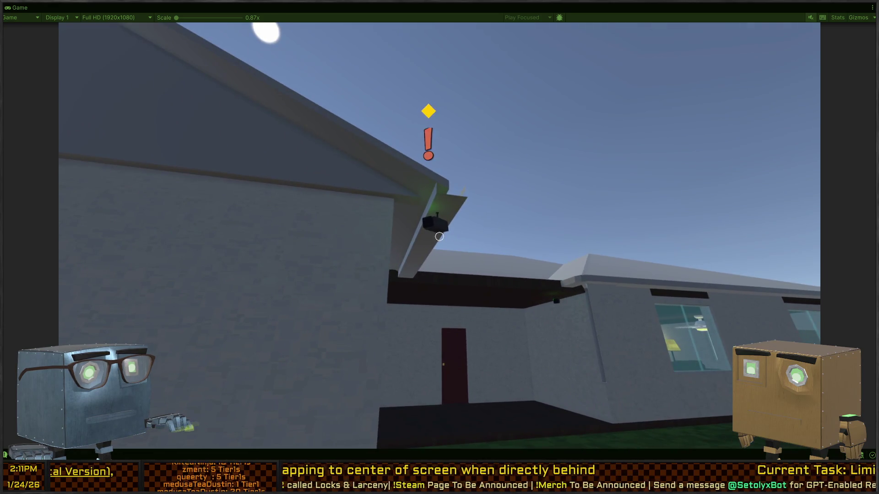
pyautogui.press('s')
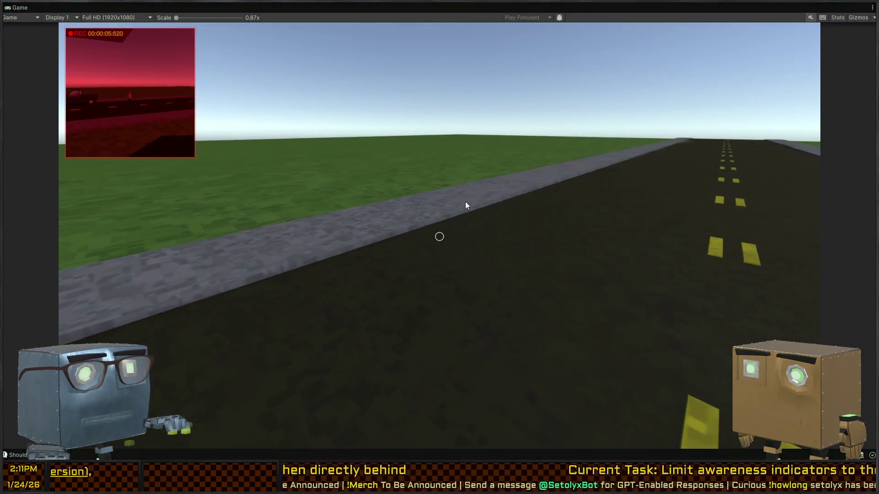
pyautogui.hotkey('alt', 'Tab')
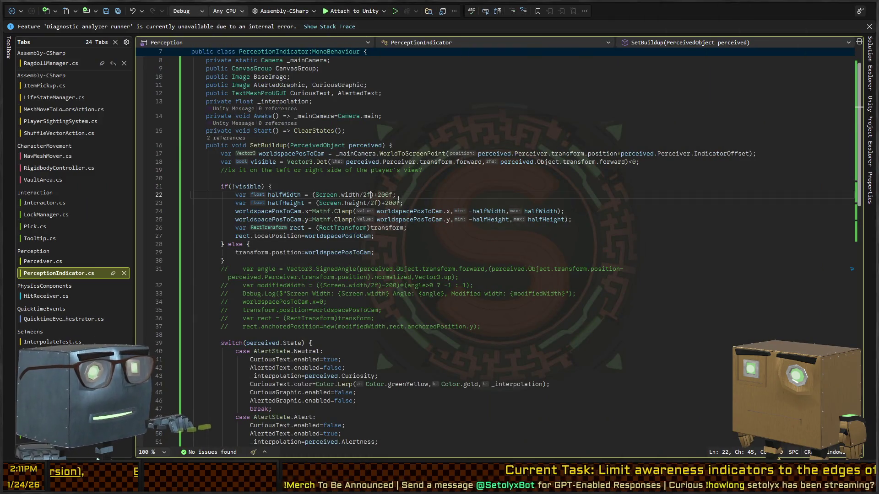
# Change the +200f offsets to -200f on lines 22 and 23
pyautogui.hotkey('ctrl', 'Left')
pyautogui.hotkey('ctrl', 'Left')
pyautogui.hotkey('shift', 'Left')
pyautogui.write('-')
pyautogui.press('Down')
pyautogui.press('Right')
pyautogui.press('Delete')
pyautogui.write('-')
pyautogui.press('Down')
pyautogui.press('Down')
pyautogui.press('Down')
pyautogui.press('Down')
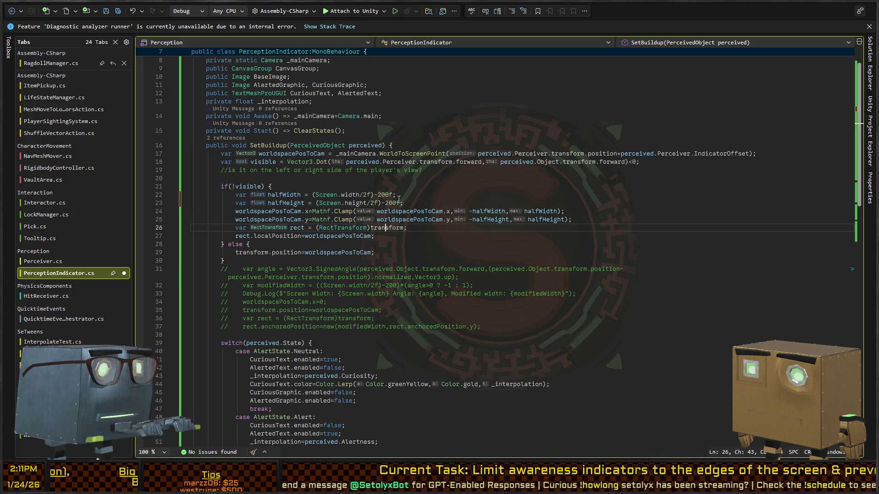
# Replace localPosition with anchoredPosition on line 27, save the script, and return to Unity
pyautogui.hotkey('ctrl', 'Left')
pyautogui.hotkey('ctrl', 'Left')
pyautogui.hotkey('ctrl', 'shift', 'Right')
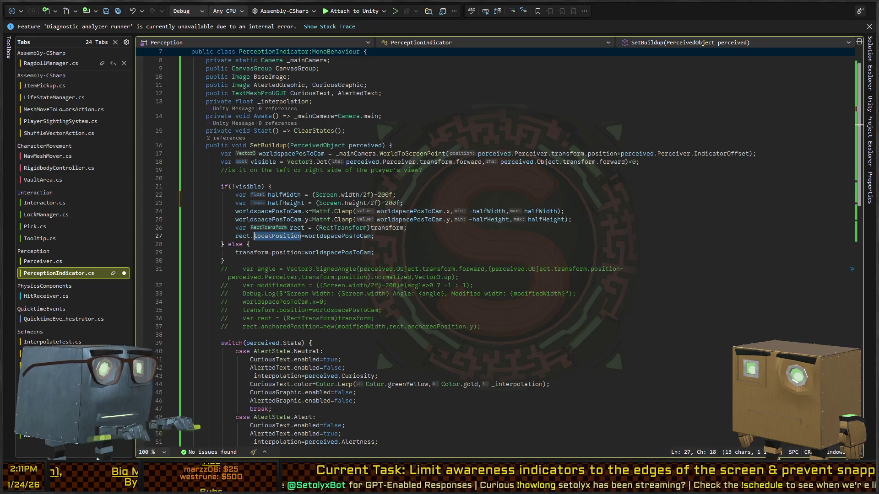
pyautogui.write('anchor')
pyautogui.write('edPosition')
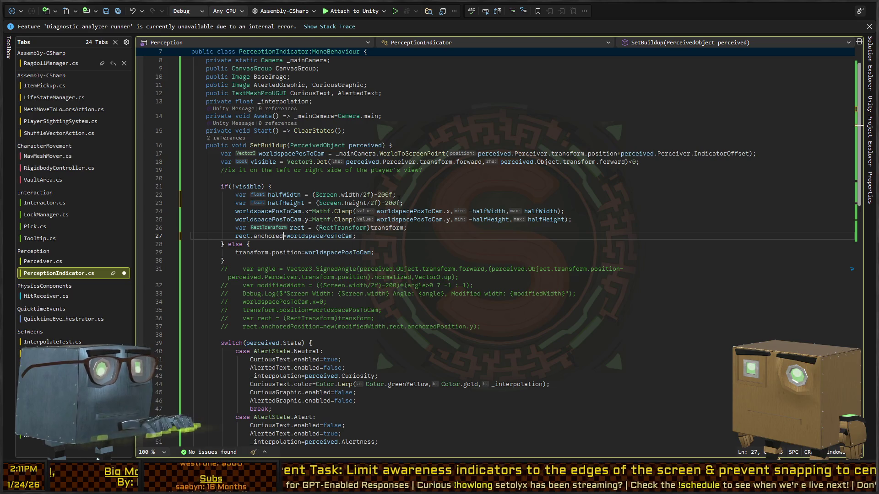
pyautogui.hotkey('ctrl', 's')
pyautogui.hotkey('alt', 'Tab')
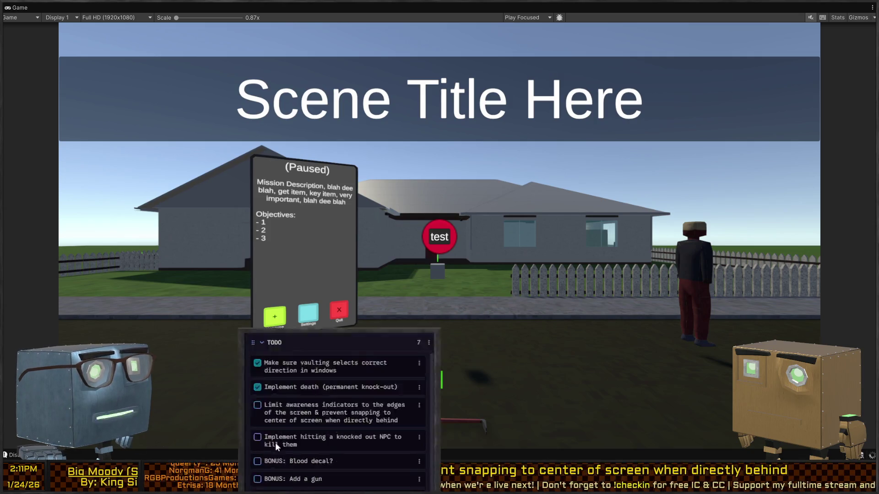
# Check off the knocked-out NPC TODO item and walk into the roof camera's view to trigger the alert
pyautogui.click(257, 361)
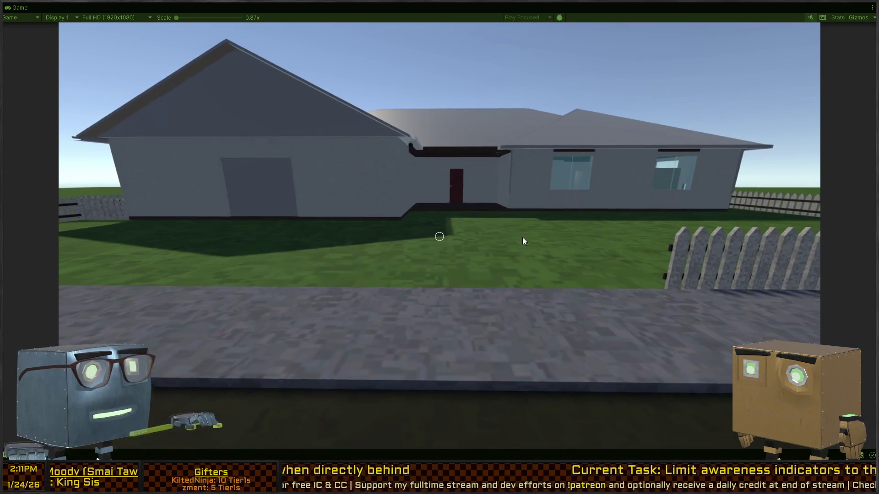
pyautogui.press('w')
pyautogui.press('w')
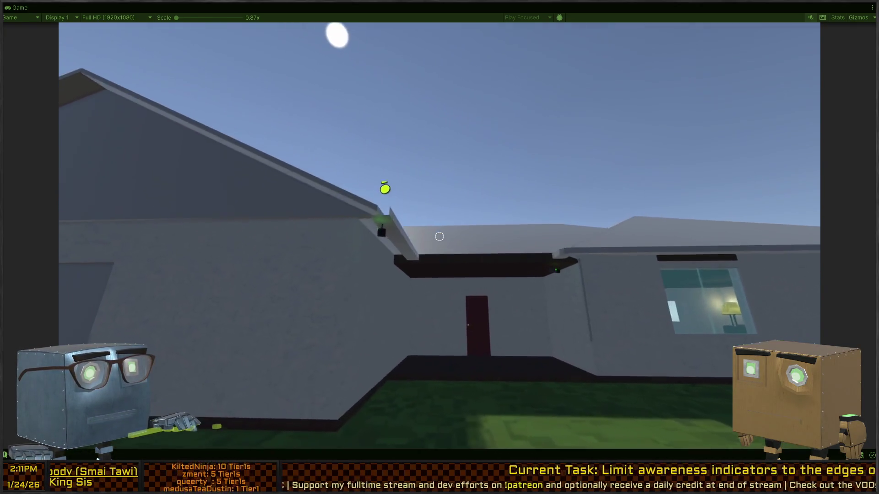
pyautogui.press('w')
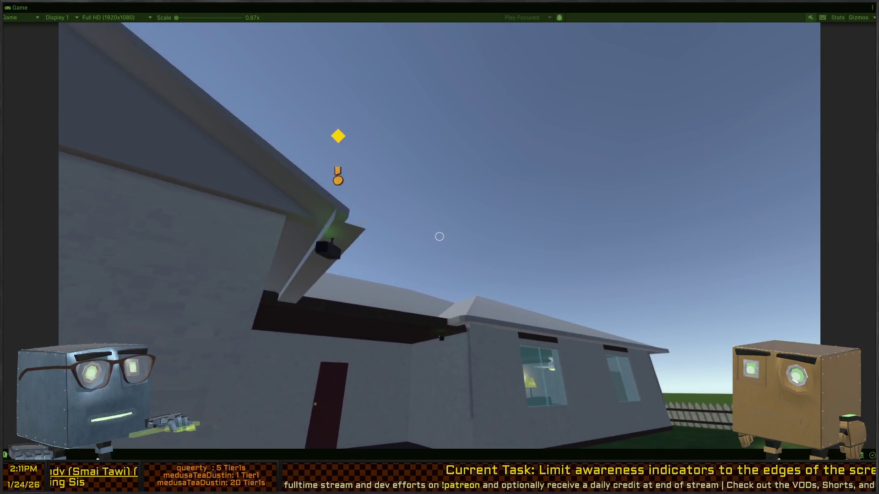
# Turn toward the road to confirm the indicator stays pinned at screen edges, then stop and return to Visual Studio
pyautogui.press('w')
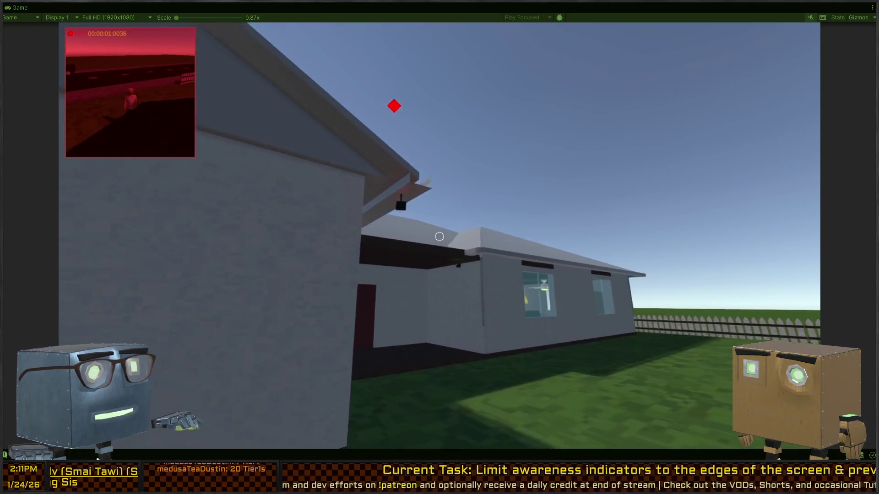
pyautogui.press('w')
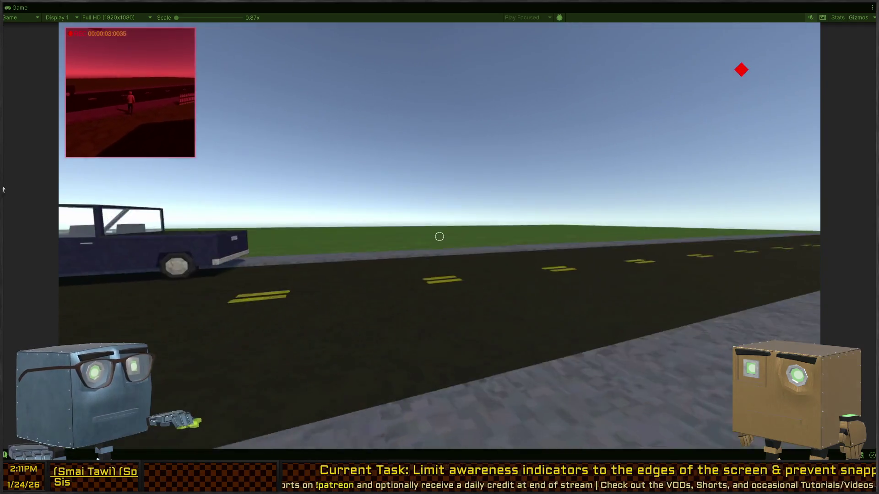
pyautogui.press('w')
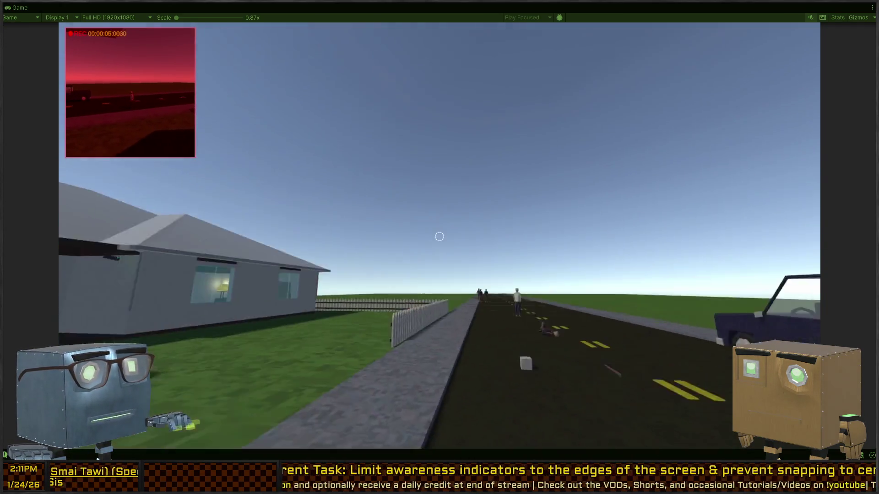
pyautogui.press('w')
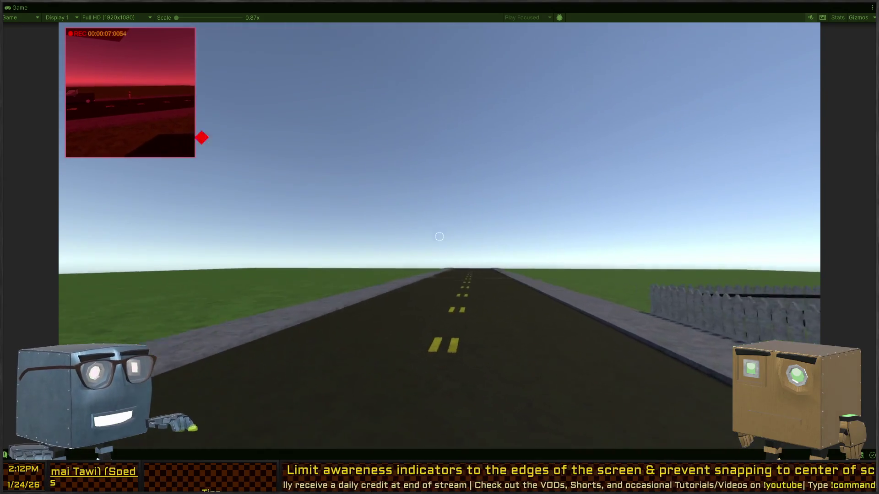
pyautogui.press('w')
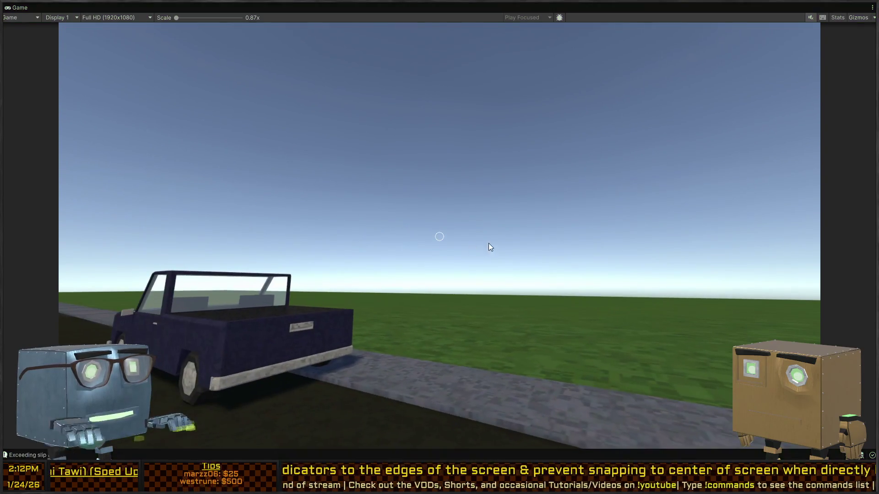
pyautogui.press('Escape')
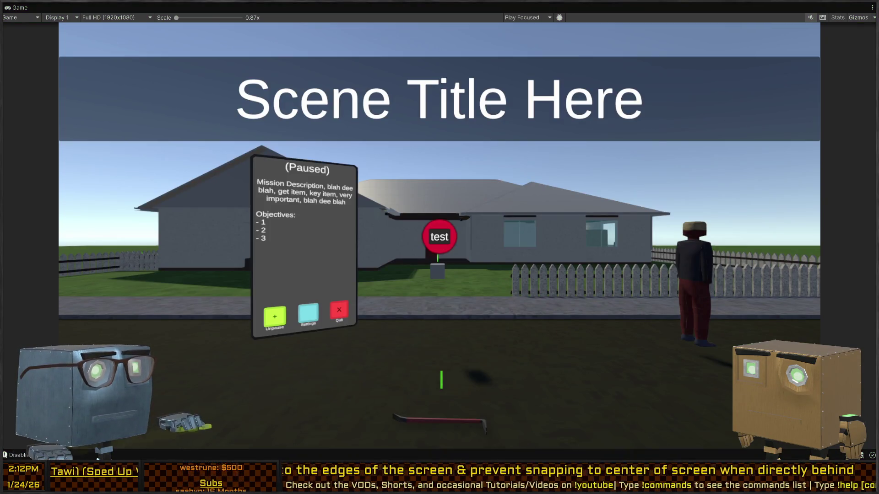
pyautogui.hotkey('alt', 'Tab')
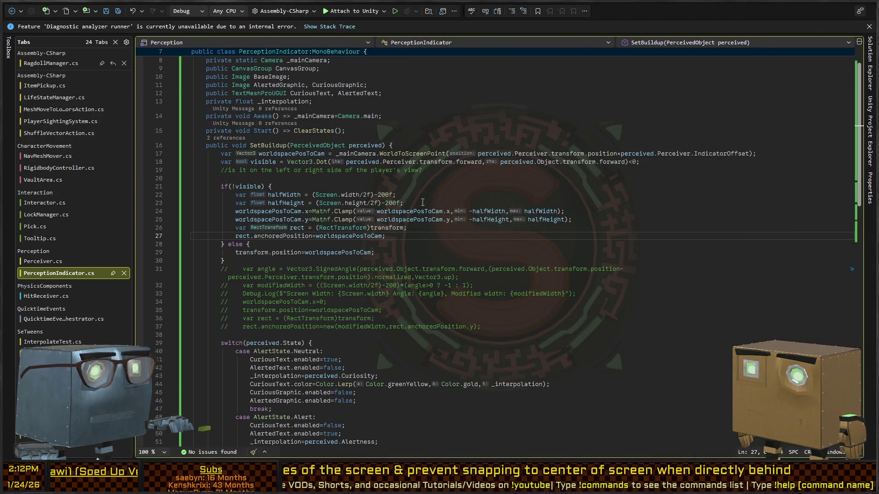
# Select WorldToScreenPoint on line 17 and draw annotations around the commented-out code
pyautogui.click(423, 203)
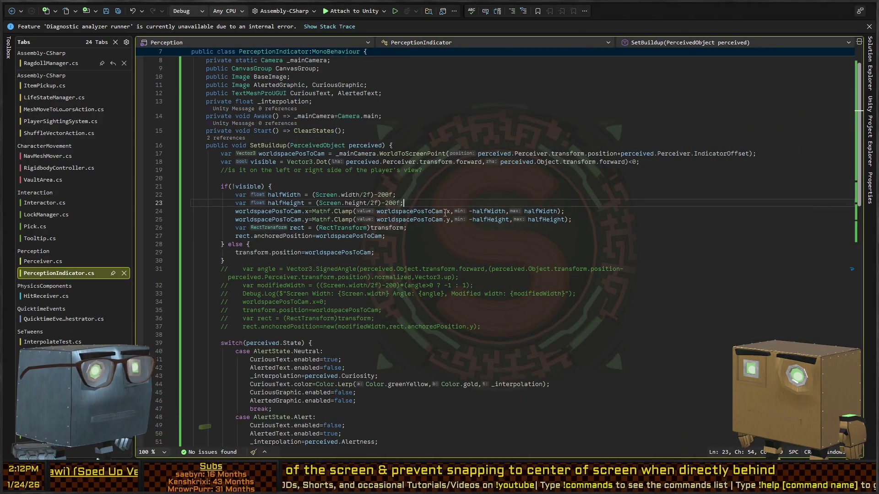
pyautogui.doubleClick(394, 154)
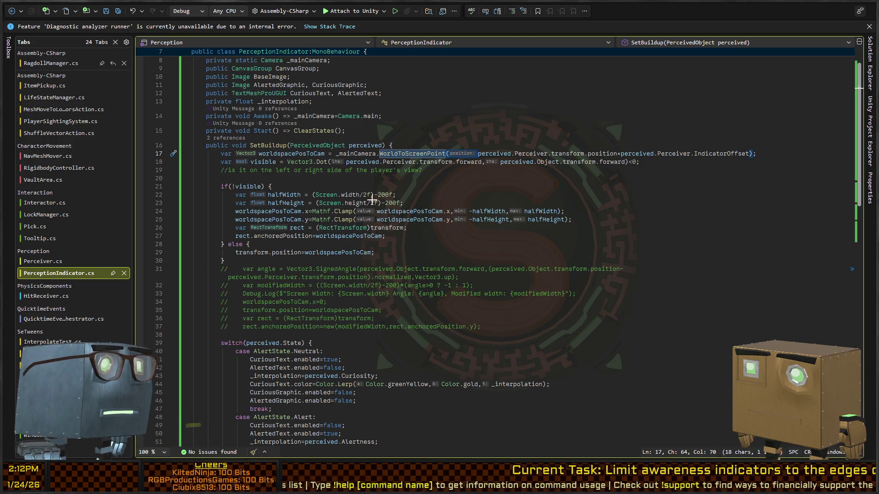
pyautogui.moveTo(487, 241)
pyautogui.mouseDown()
pyautogui.moveTo(502, 279)
pyautogui.moveTo(473, 227)
pyautogui.moveTo(480, 151)
pyautogui.moveTo(536, 195)
pyautogui.mouseUp()
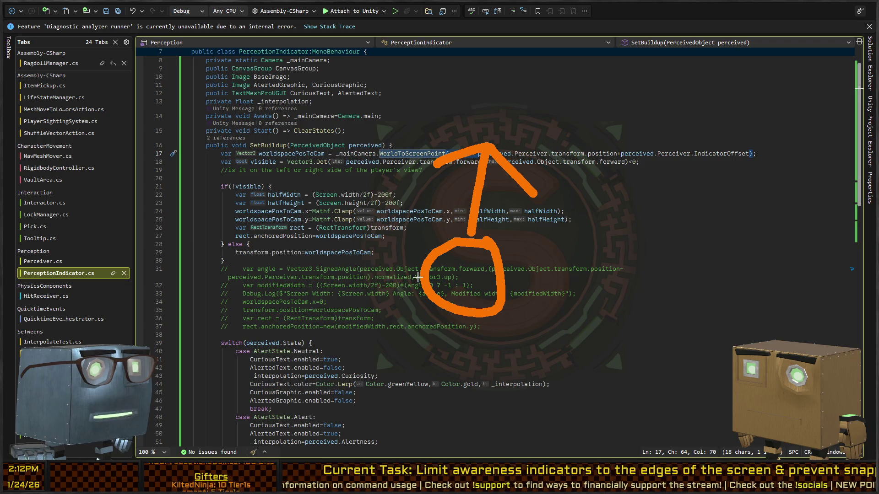
pyautogui.moveTo(418, 277); pyautogui.dragTo(380, 59)
pyautogui.moveTo(506, 307); pyautogui.dragTo(660, 91)
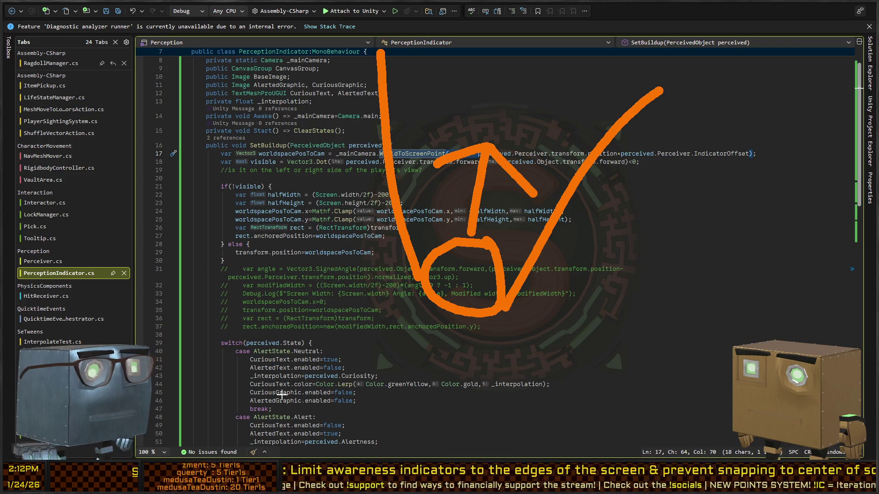
# Mark the switch statement in red, clear all annotations, and bring back Unity's full editor layout
pyautogui.rightClick(267, 355)
pyautogui.click(240, 382)
pyautogui.moveTo(331, 334)
pyautogui.mouseDown()
pyautogui.moveTo(252, 389)
pyautogui.moveTo(346, 348)
pyautogui.moveTo(327, 338)
pyautogui.mouseUp()
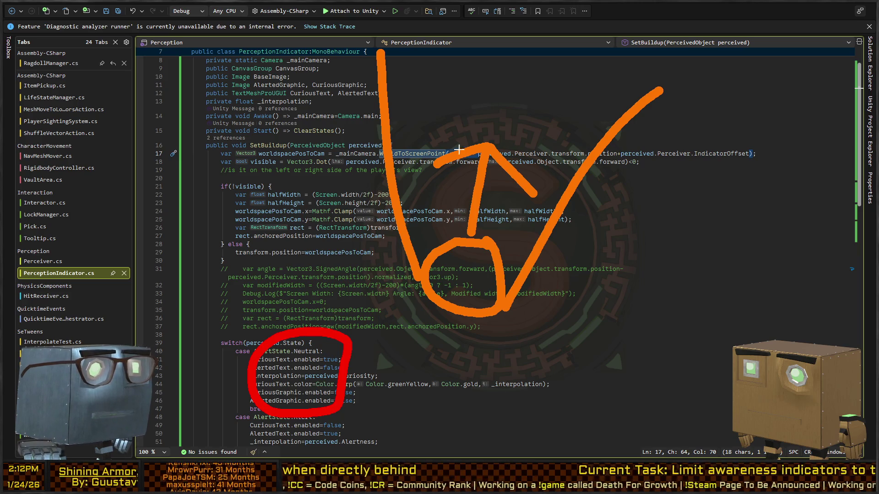
pyautogui.press('e')
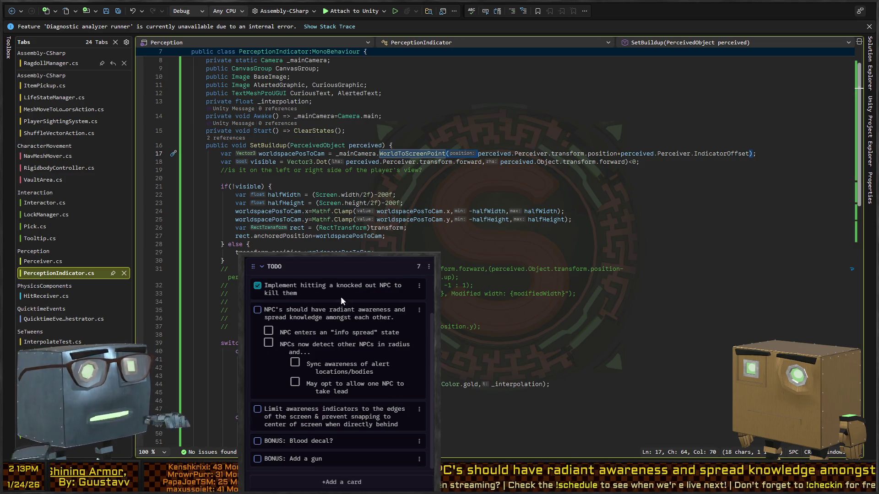
pyautogui.hotkey('alt', 'Tab')
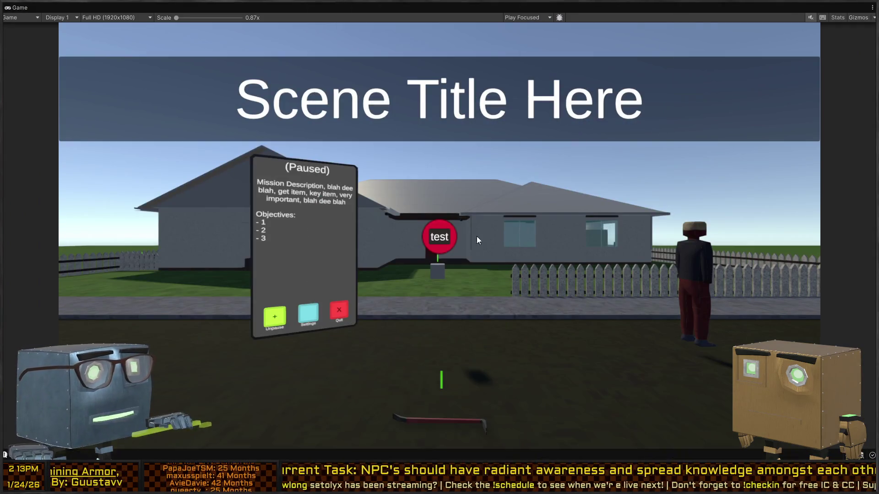
pyautogui.hotkey('shift', 'space')
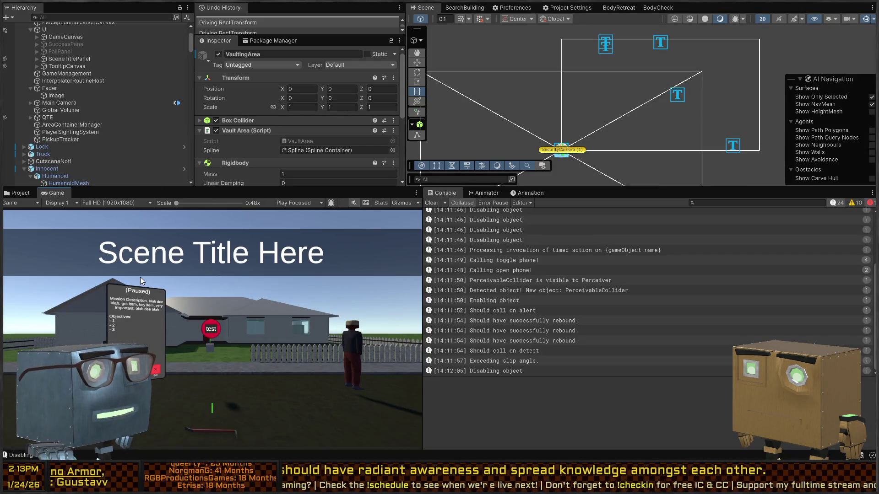
# Open the InfoRelay scene from Favorites > Scenes > MechanicsTests in the Project tab
pyautogui.click(29, 194)
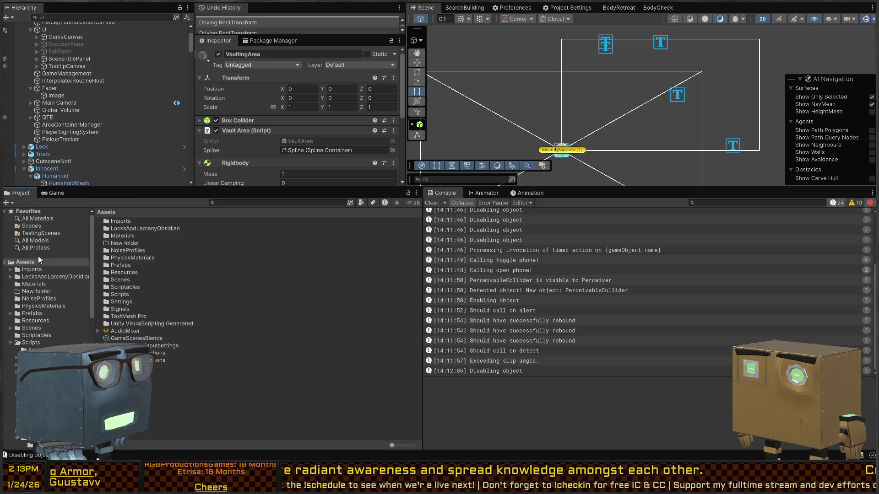
pyautogui.click(25, 227)
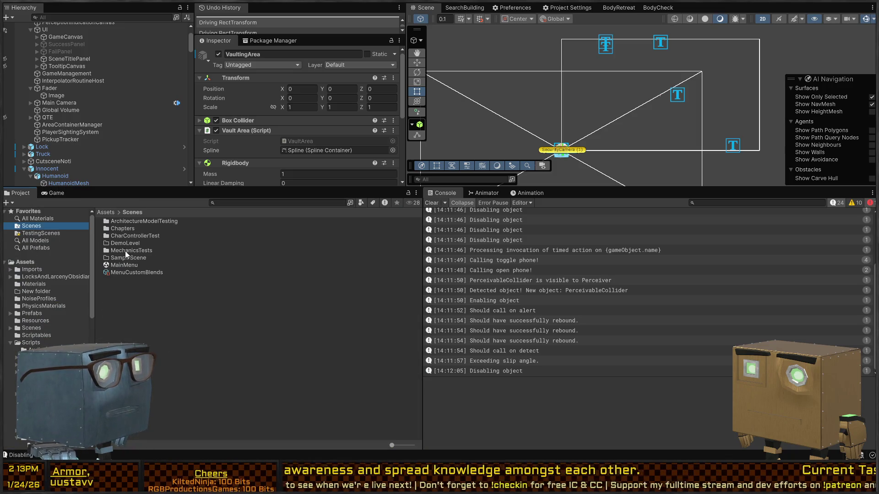
pyautogui.doubleClick(144, 251)
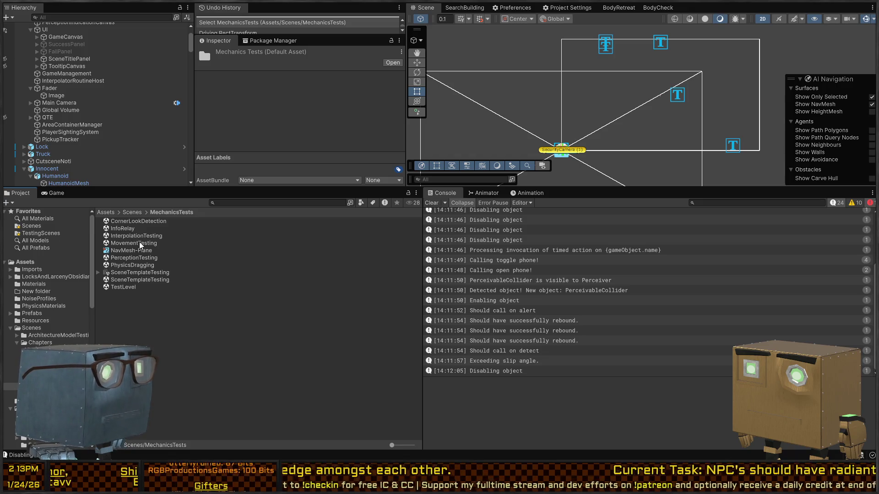
pyautogui.click(130, 229)
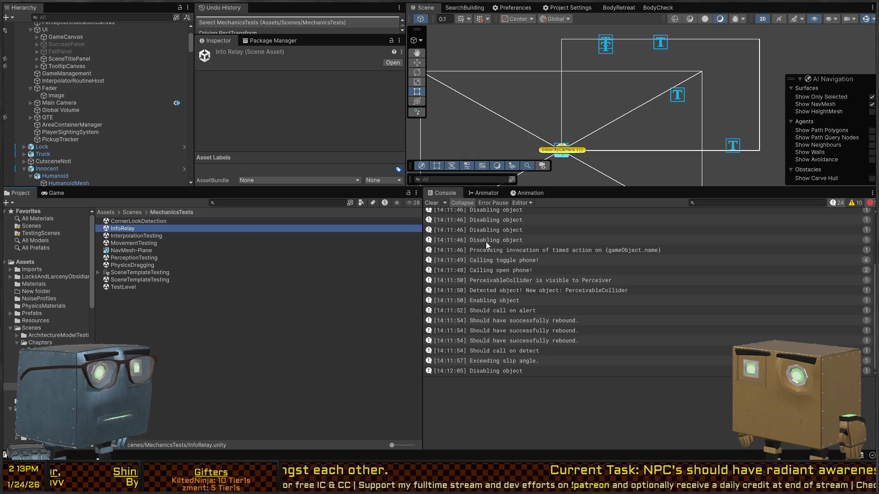
pyautogui.doubleClick(181, 228)
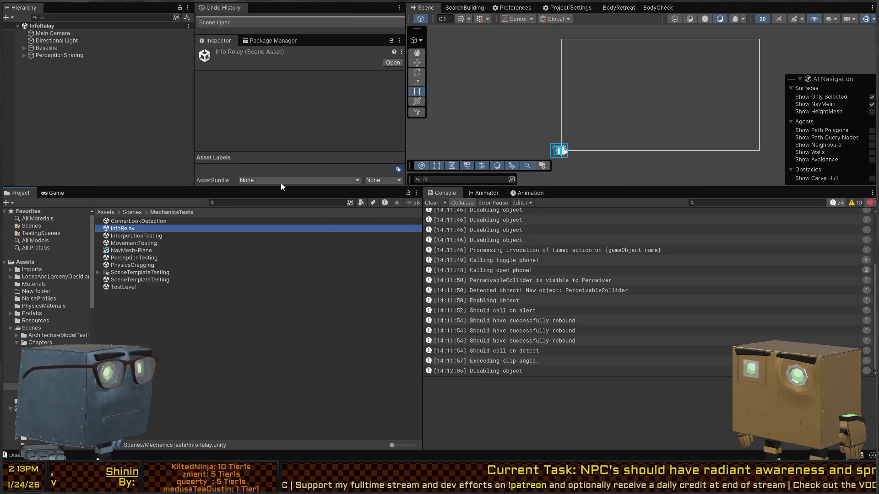
# Frame the test objects and switch the Scene view to 3D perspective around the two floors
pyautogui.moveTo(517, 92)
pyautogui.mouseDown()
pyautogui.moveTo(575, 71)
pyautogui.moveTo(634, 149)
pyautogui.moveTo(641, 137)
pyautogui.mouseUp()
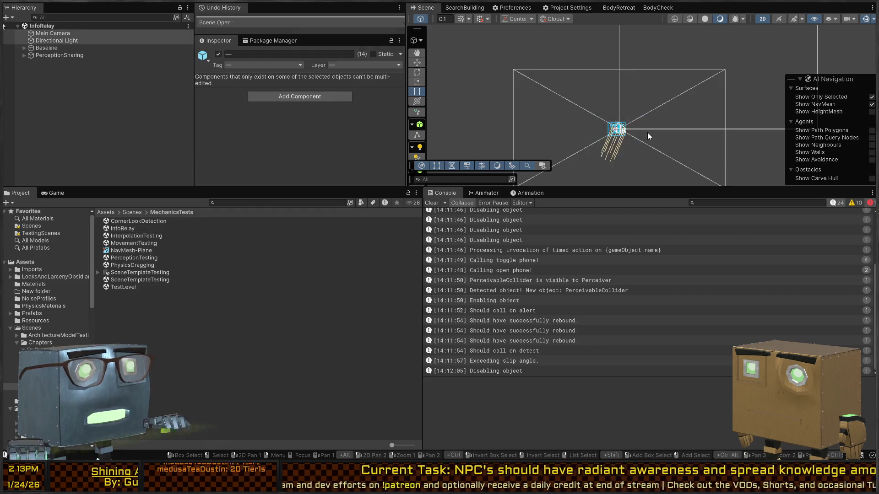
pyautogui.press('f')
pyautogui.click(762, 19)
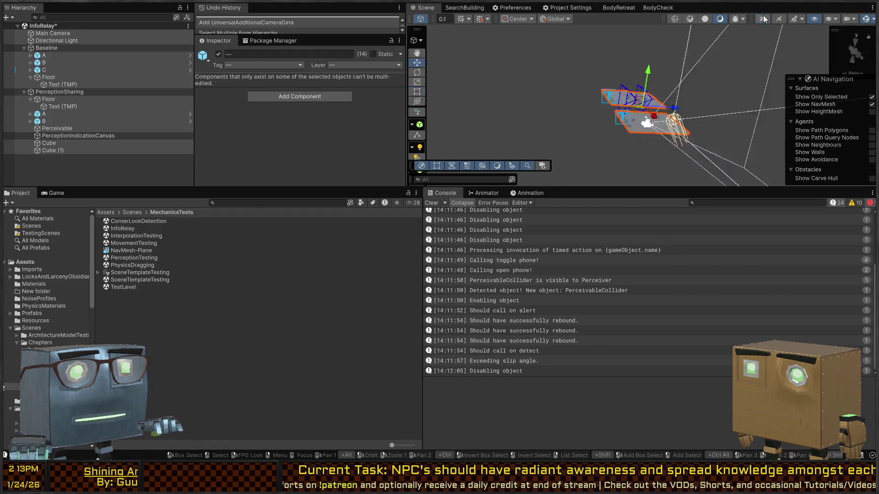
pyautogui.scroll(5, 695, 116)
pyautogui.moveTo(696, 115); pyautogui.dragTo(549, 130)
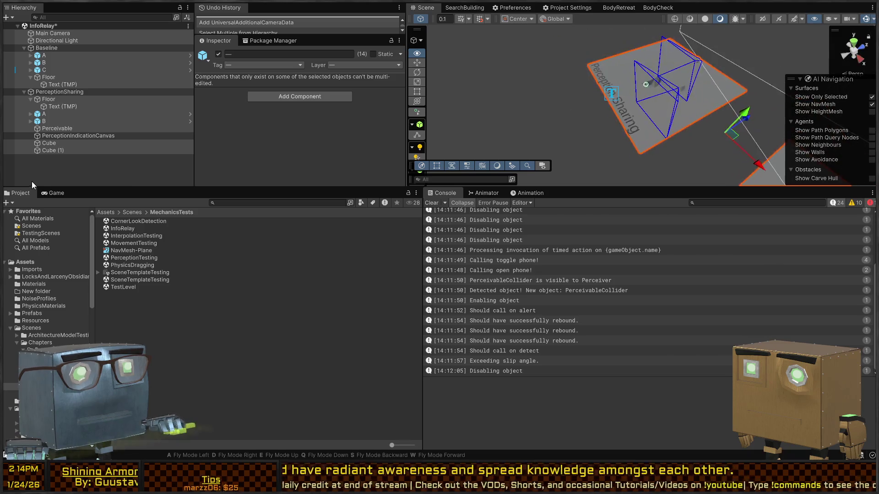
# Enlarge the Scene view by dragging the pane splitters, then select cube A and fly over the Perception Sharing floor
pyautogui.moveTo(583, 189); pyautogui.dragTo(583, 361)
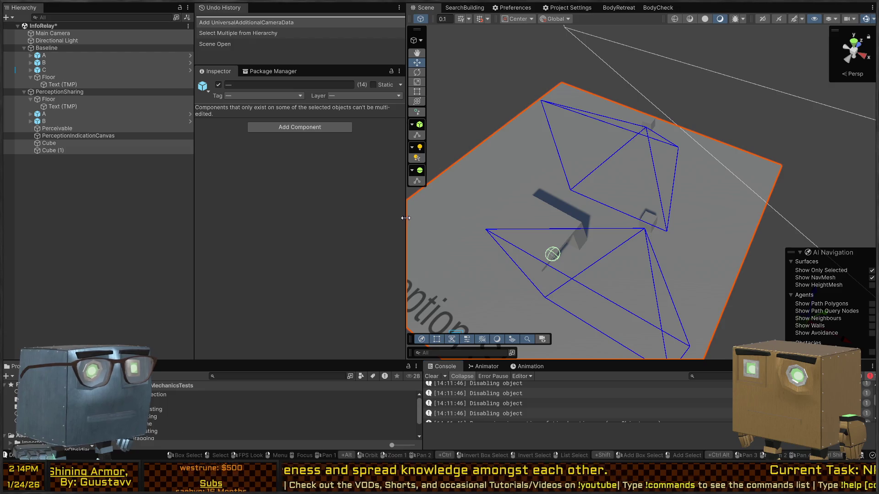
pyautogui.moveTo(402, 202); pyautogui.dragTo(191, 197)
pyautogui.scroll(3, 613, 188)
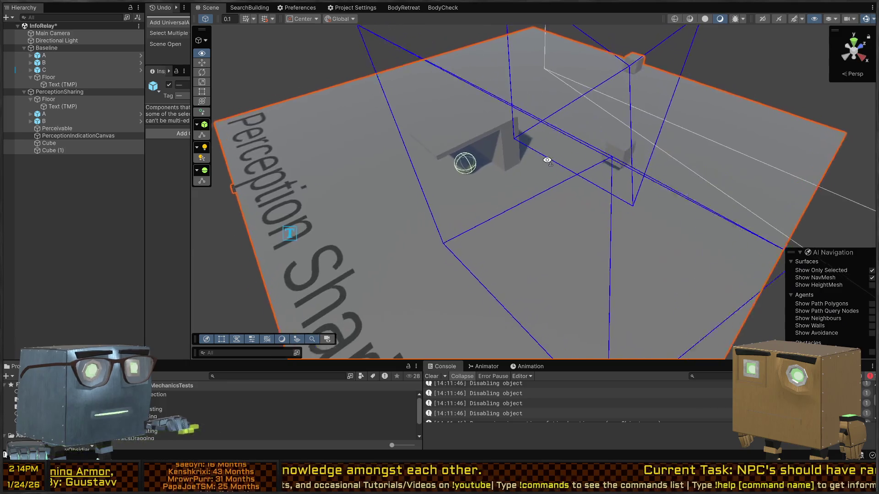
pyautogui.click(594, 205)
pyautogui.moveTo(594, 204)
pyautogui.mouseDown()
pyautogui.moveTo(444, 192)
pyautogui.moveTo(459, 213)
pyautogui.moveTo(426, 181)
pyautogui.moveTo(350, 193)
pyautogui.moveTo(417, 201)
pyautogui.mouseUp()
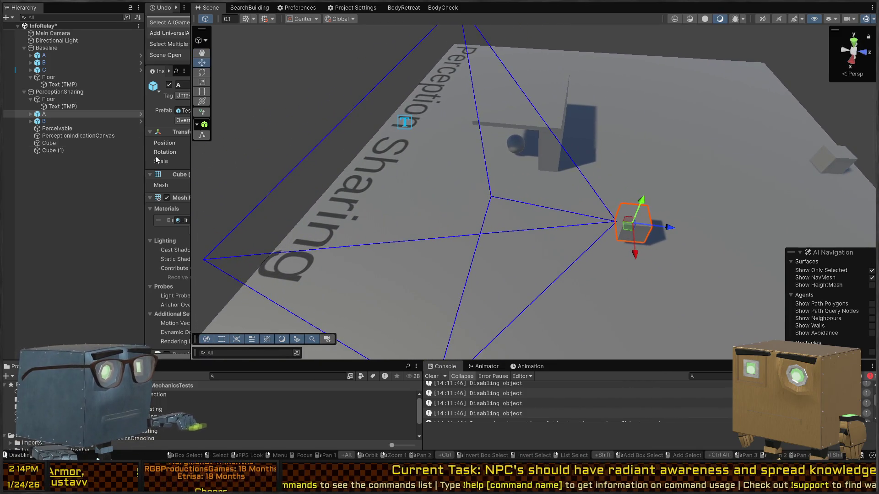
# Expand cube A's Perception Relay component and widen the Inspector to read its settings
pyautogui.scroll(-10, 179, 174)
pyautogui.scroll(-3, 179, 175)
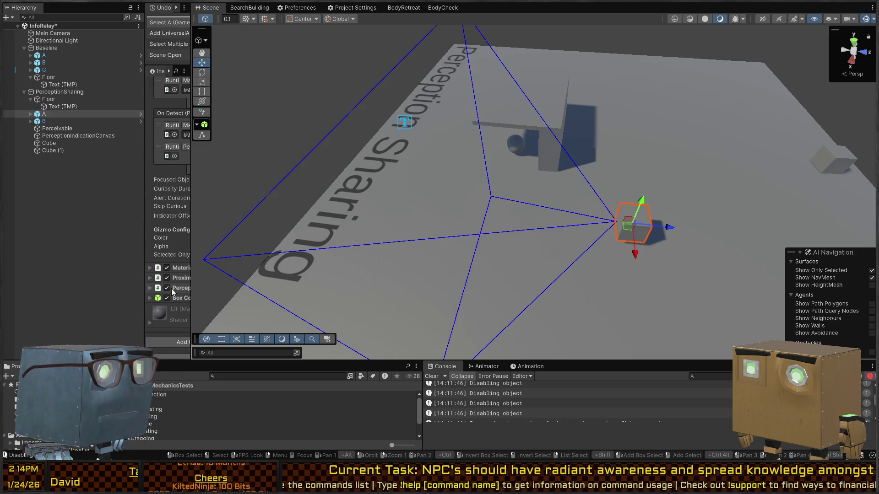
pyautogui.click(186, 288)
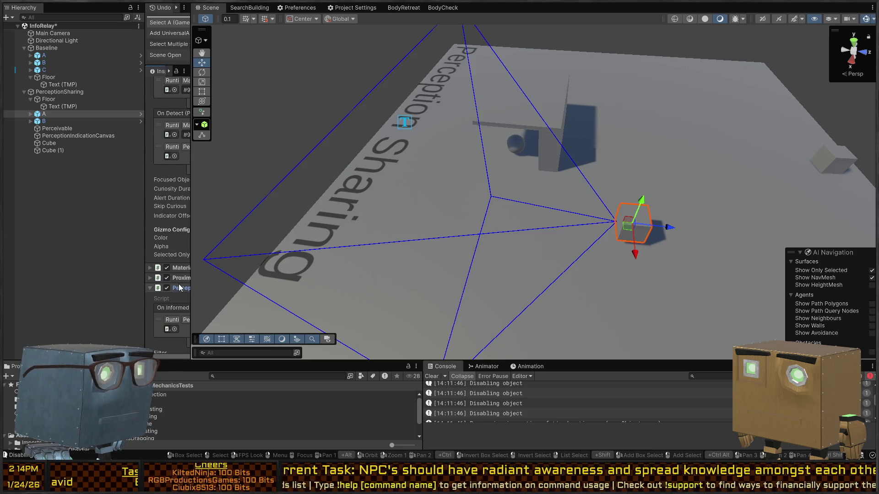
pyautogui.moveTo(190, 290); pyautogui.dragTo(330, 290)
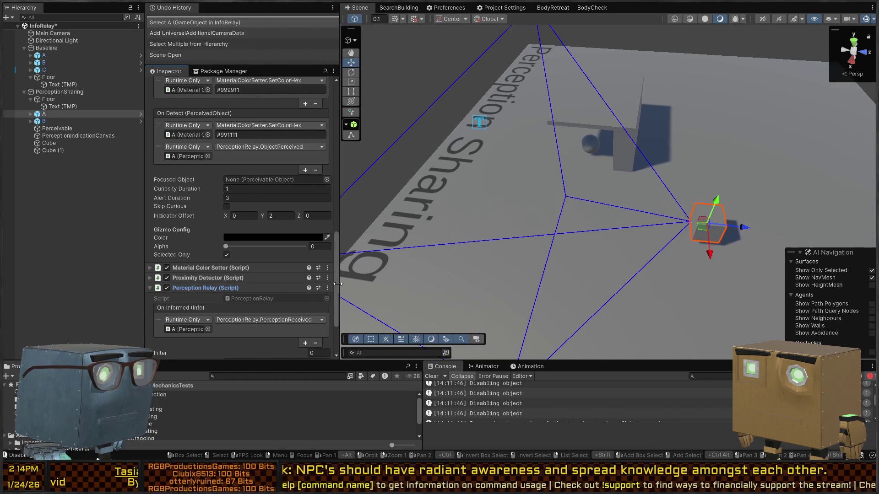
pyautogui.press('t')
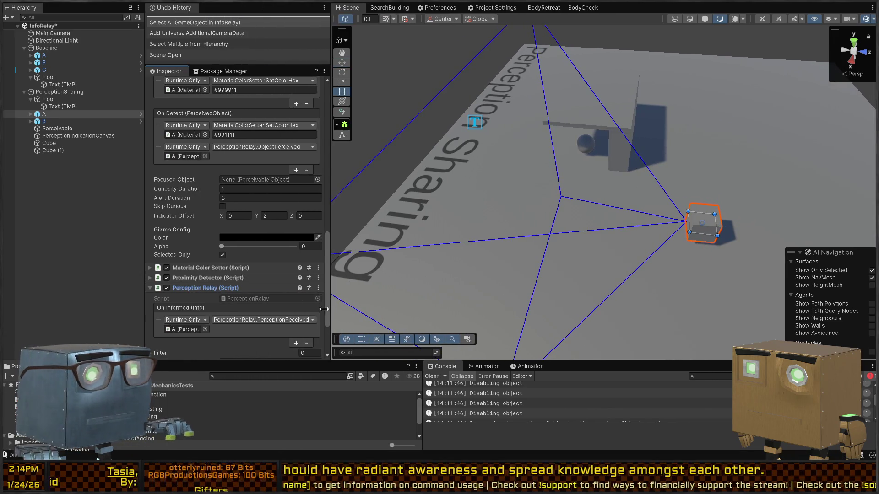
pyautogui.scroll(-3, 230, 279)
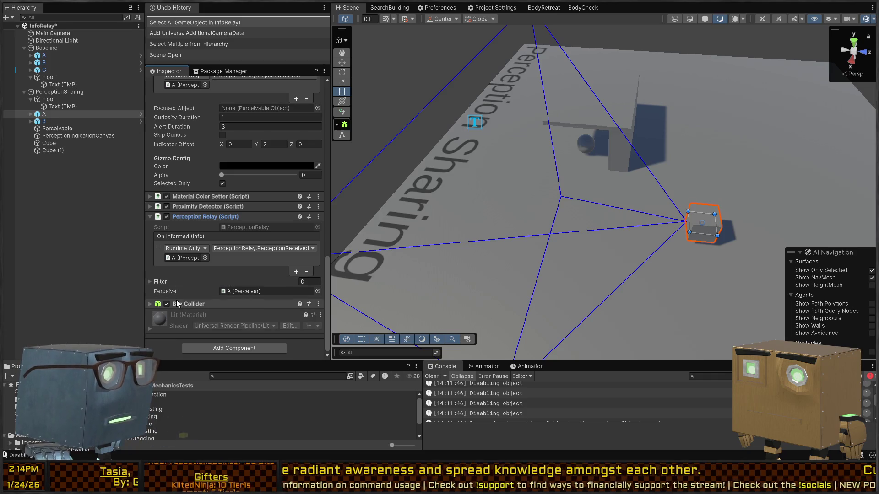
# Select cube A in the Hierarchy, move it to -2.07, 0.47, -5.42 and rotate it to about 249° Y
pyautogui.click(30, 114)
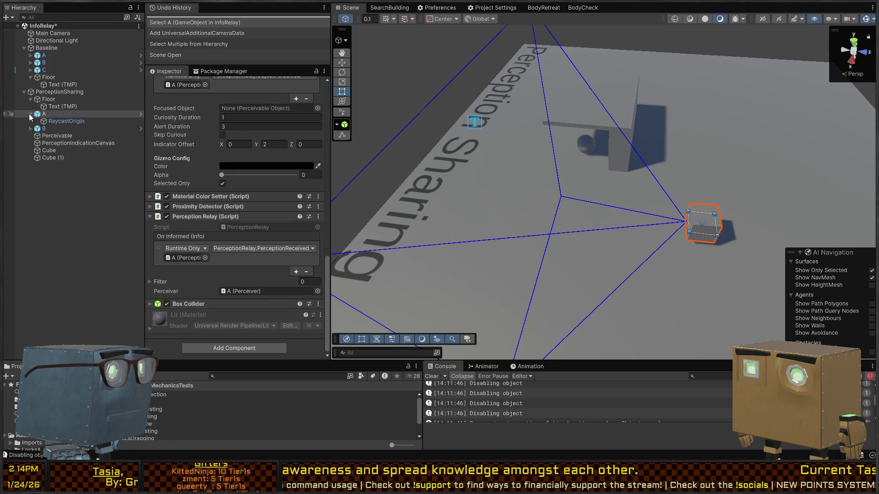
pyautogui.click(51, 121)
pyautogui.click(52, 115)
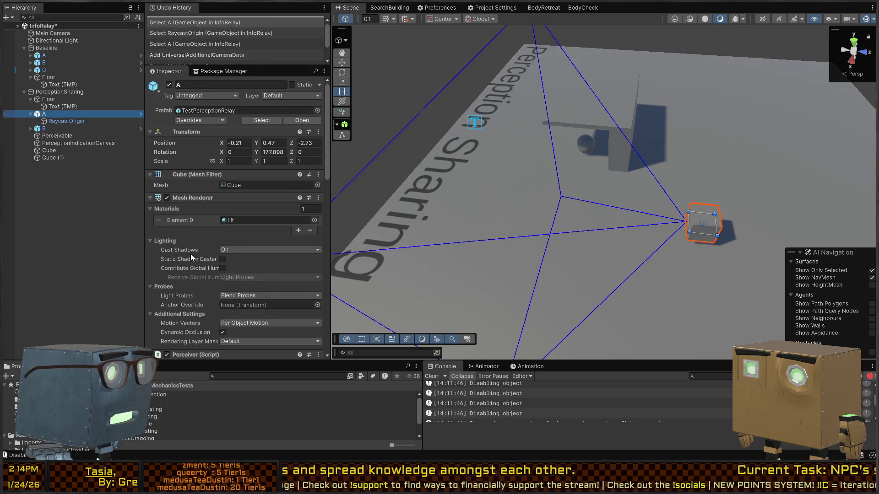
pyautogui.scroll(-2, 190, 254)
pyautogui.press('w')
pyautogui.moveTo(693, 226)
pyautogui.mouseDown()
pyautogui.moveTo(669, 171)
pyautogui.moveTo(666, 122)
pyautogui.moveTo(638, 183)
pyautogui.moveTo(591, 209)
pyautogui.moveTo(557, 213)
pyautogui.moveTo(547, 240)
pyautogui.moveTo(641, 212)
pyautogui.mouseUp()
pyautogui.press('e')
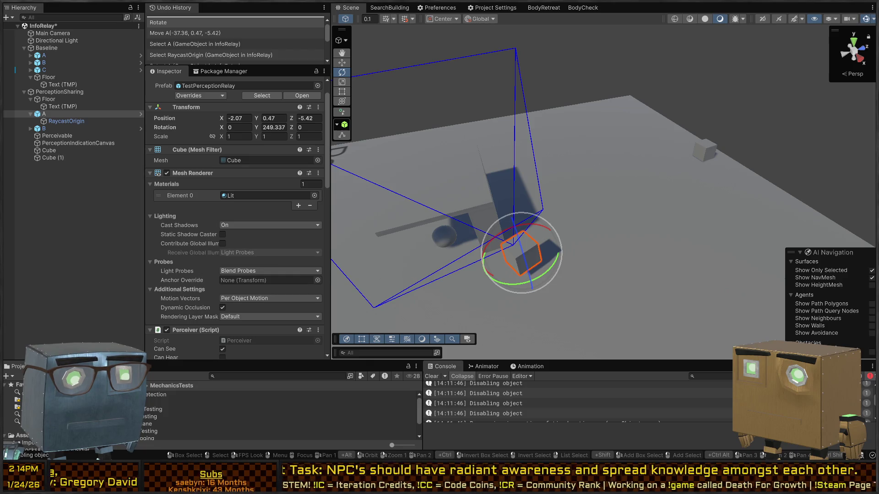
pyautogui.scroll(-5, 196, 206)
pyautogui.scroll(-8, 196, 205)
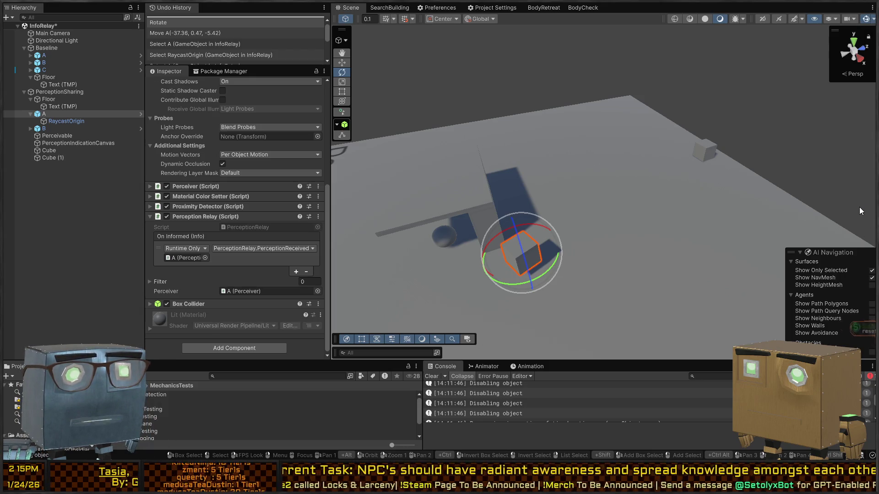
# Fly the Scene camera around to cube A and its vision frustum
pyautogui.moveTo(527, 191)
pyautogui.mouseDown()
pyautogui.moveTo(600, 215)
pyautogui.moveTo(551, 208)
pyautogui.moveTo(648, 211)
pyautogui.moveTo(586, 316)
pyautogui.moveTo(510, 213)
pyautogui.moveTo(549, 264)
pyautogui.moveTo(637, 234)
pyautogui.moveTo(580, 169)
pyautogui.moveTo(614, 161)
pyautogui.moveTo(607, 210)
pyautogui.moveTo(778, 270)
pyautogui.moveTo(722, 277)
pyautogui.mouseUp()
pyautogui.press('w')
pyautogui.press('e')
pyautogui.press('w')
# Enter Play mode, clear the Console, and drag cube A close to the Perceivable sphere
pyautogui.hotkey('ctrl', 'p')
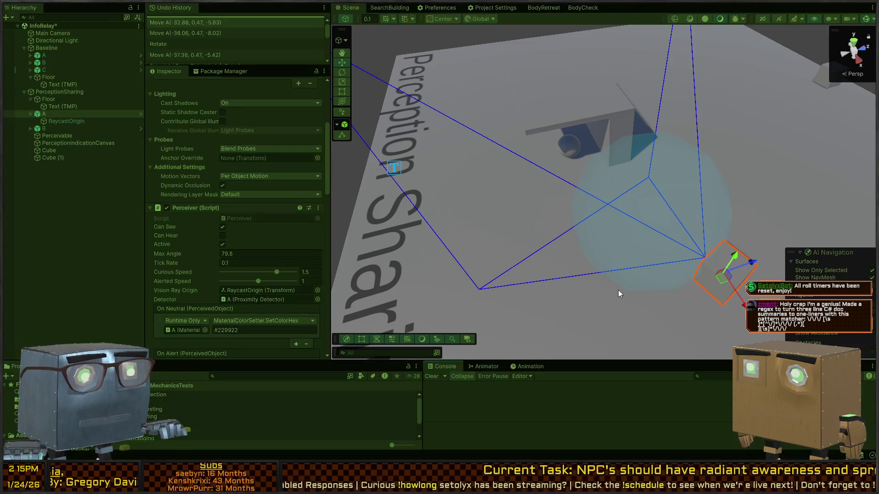
pyautogui.click(430, 376)
pyautogui.moveTo(727, 277)
pyautogui.mouseDown()
pyautogui.moveTo(621, 187)
pyautogui.moveTo(600, 204)
pyautogui.mouseUp()
pyautogui.press('e')
pyautogui.press('w')
pyautogui.moveTo(631, 167); pyautogui.dragTo(592, 184)
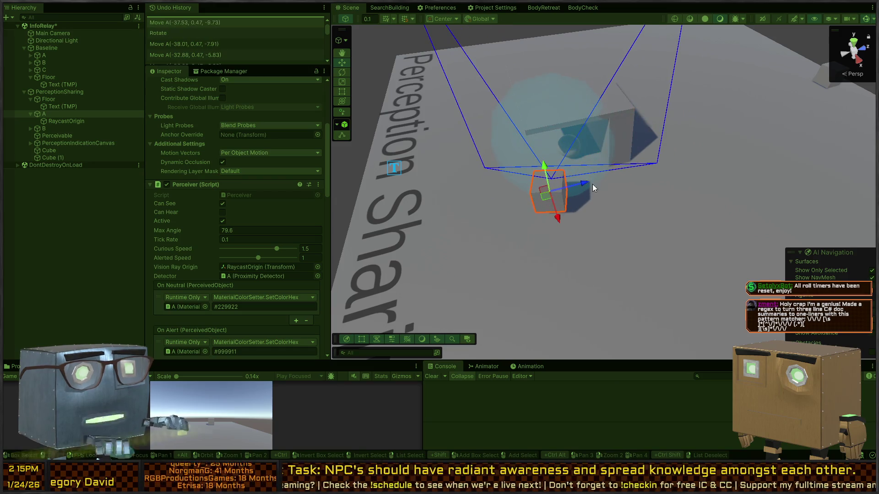
# Exit Play mode, check the Perceivable sphere's Player tag, and reselect cube A
pyautogui.hotkey('ctrl', 'z')
pyautogui.hotkey('ctrl', 'z')
pyautogui.hotkey('ctrl', 'z')
pyautogui.click(568, 147)
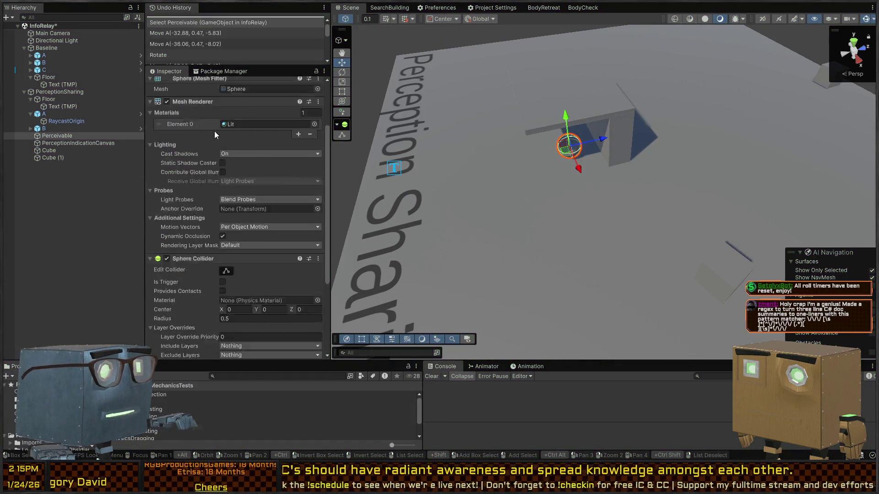
pyautogui.scroll(4, 214, 131)
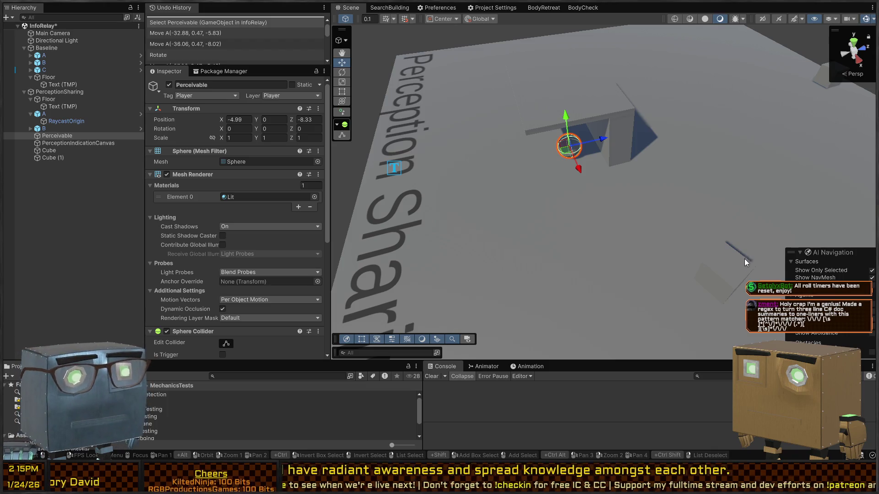
pyautogui.click(744, 259)
pyautogui.scroll(-10, 185, 197)
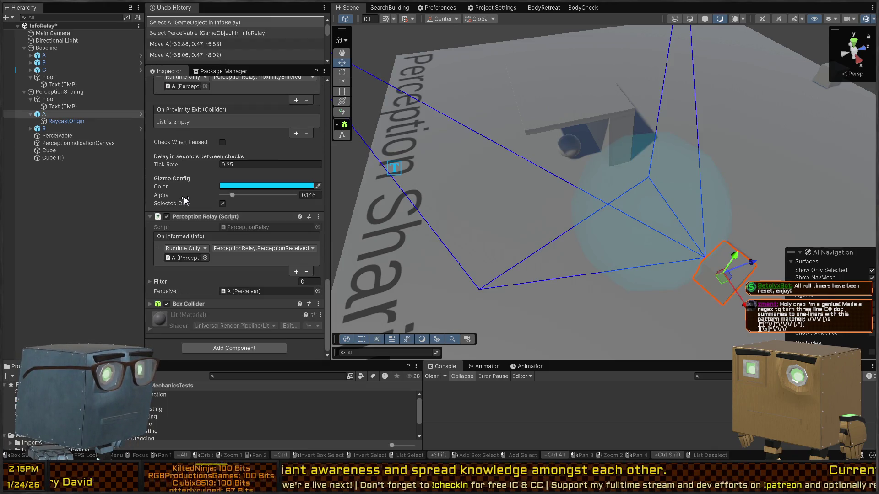
pyautogui.scroll(7, 201, 257)
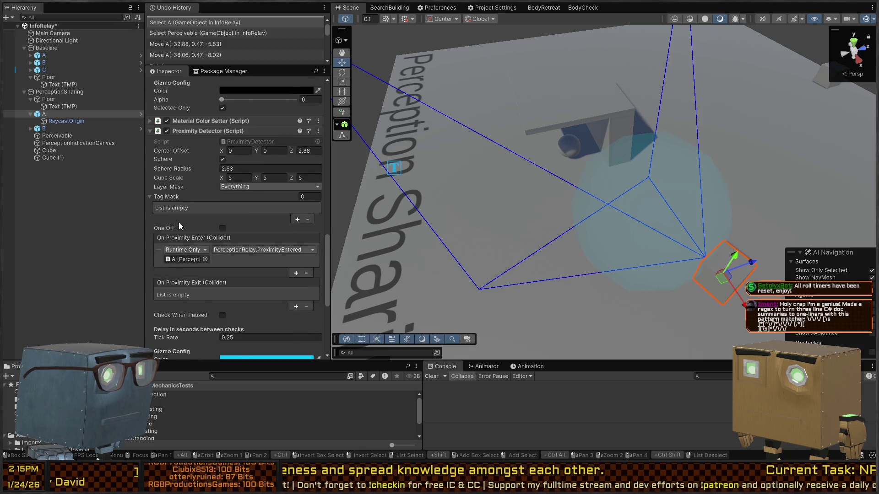
pyautogui.scroll(1, 179, 223)
pyautogui.press('Return')
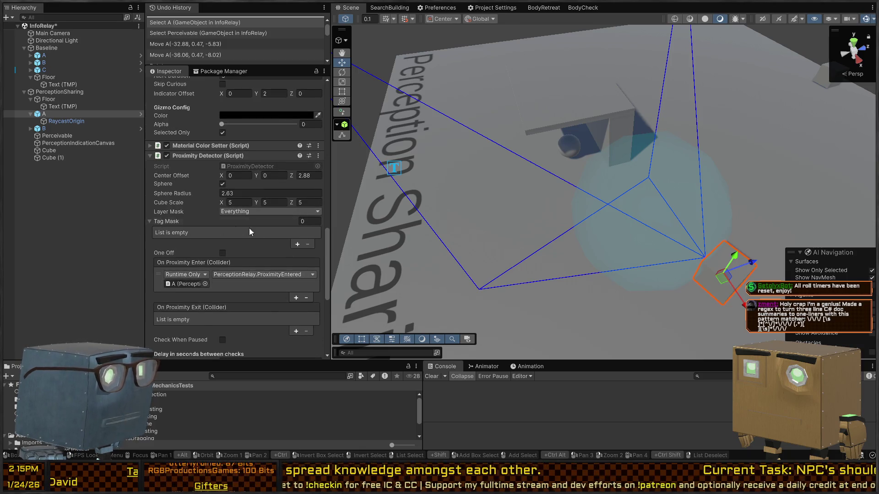
# Add 'Player' to cube A's Proximity Detector Tag Mask, then replay and move A toward the sphere
pyautogui.click(297, 244)
pyautogui.click(226, 233)
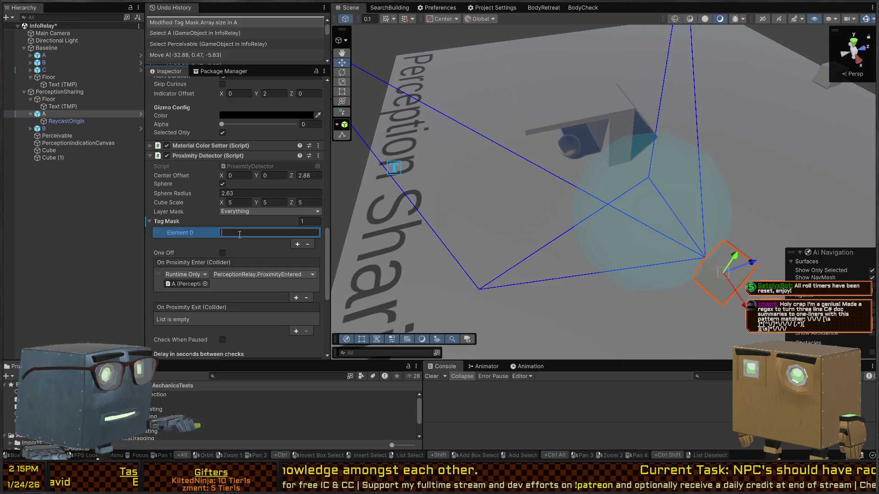
pyautogui.write('Player')
pyautogui.hotkey('ctrl', 'p')
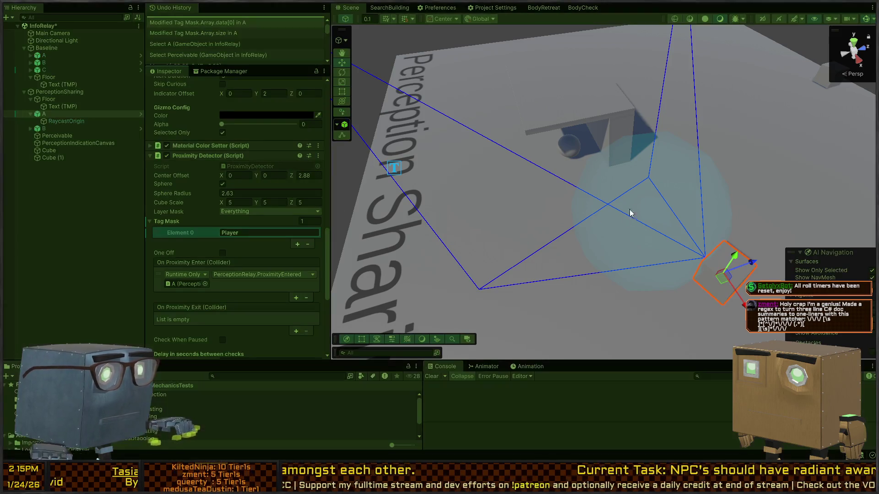
pyautogui.moveTo(721, 277)
pyautogui.mouseDown()
pyautogui.moveTo(616, 196)
pyautogui.moveTo(641, 206)
pyautogui.moveTo(623, 183)
pyautogui.moveTo(695, 151)
pyautogui.moveTo(685, 180)
pyautogui.moveTo(675, 181)
pyautogui.moveTo(685, 216)
pyautogui.moveTo(674, 218)
pyautogui.moveTo(682, 214)
pyautogui.mouseUp()
# Stop Play mode with Ctrl+P to return to editing the scene
pyautogui.hotkey('ctrl', 'p')
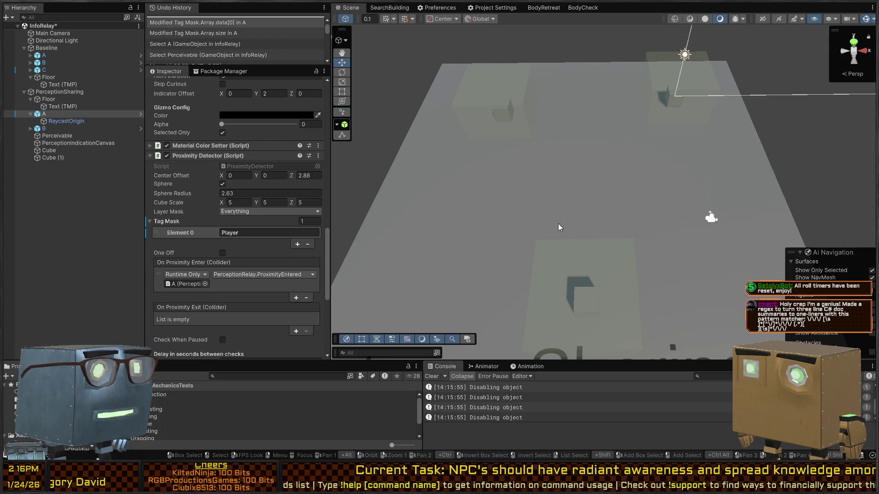
# Select baseline cube B, start Play mode, clear the Console, and inspect cube C
pyautogui.click(595, 301)
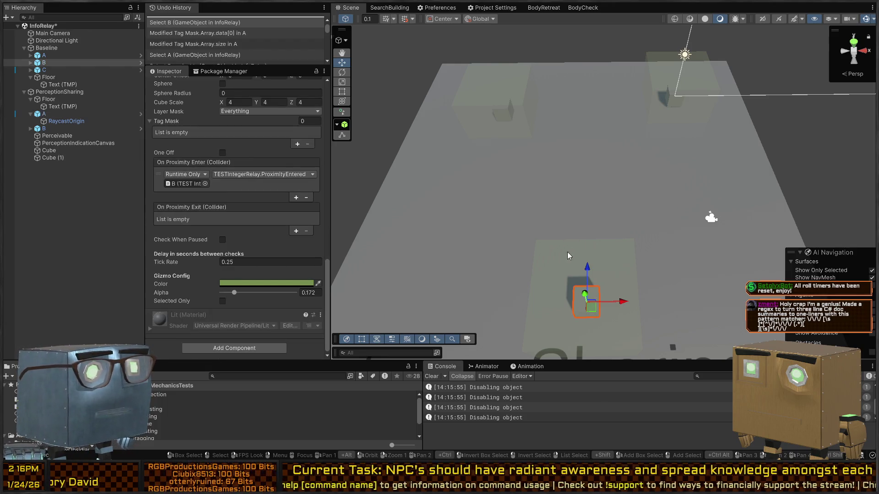
pyautogui.hotkey('ctrl', 'p')
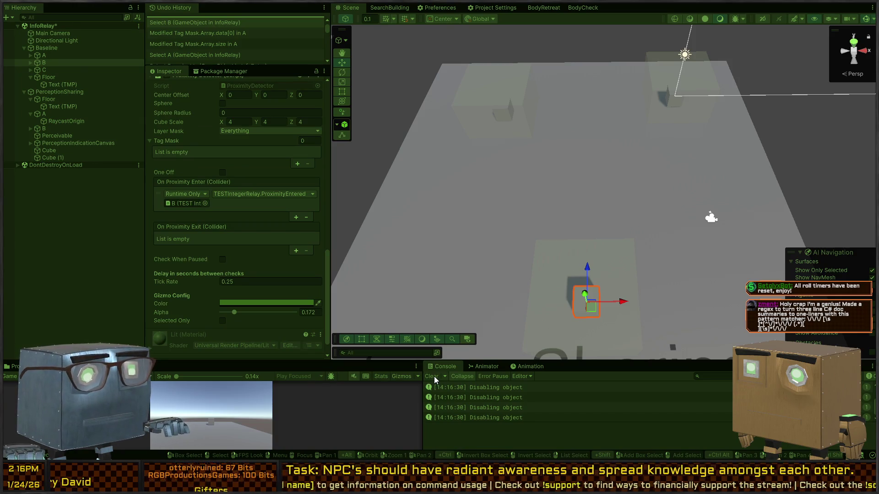
pyautogui.click(432, 376)
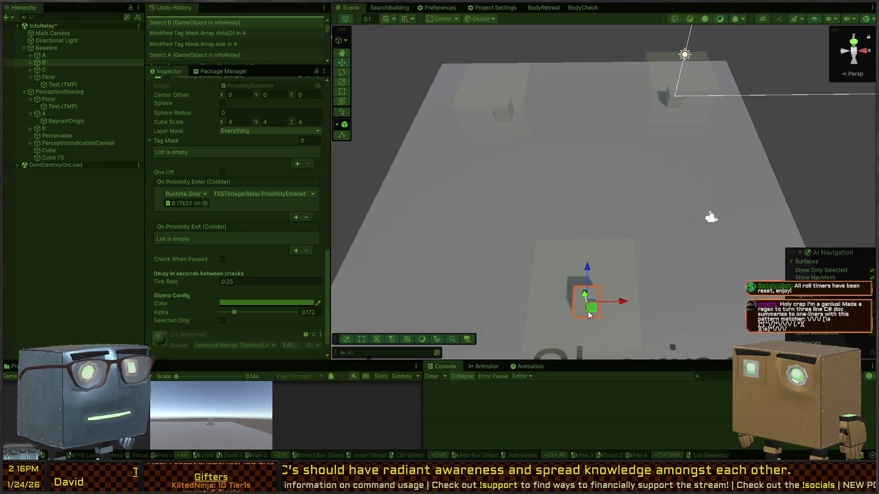
pyautogui.click(502, 111)
pyautogui.scroll(-2, 224, 223)
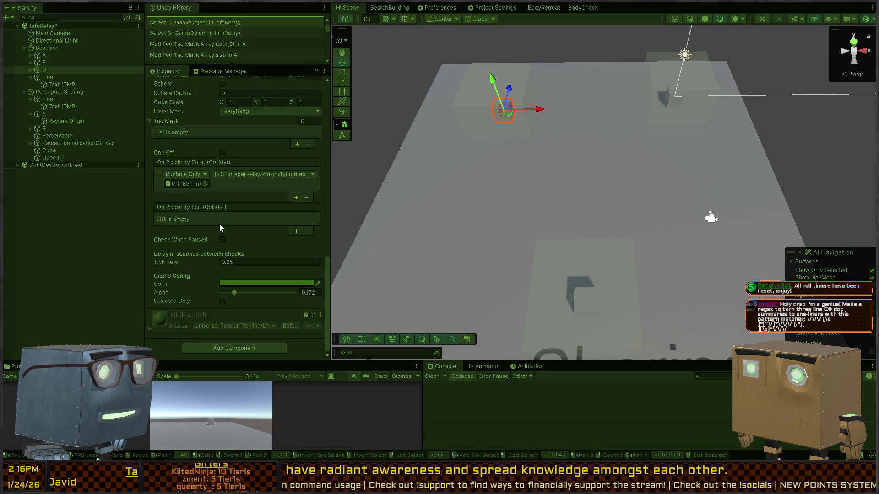
pyautogui.scroll(5, 207, 301)
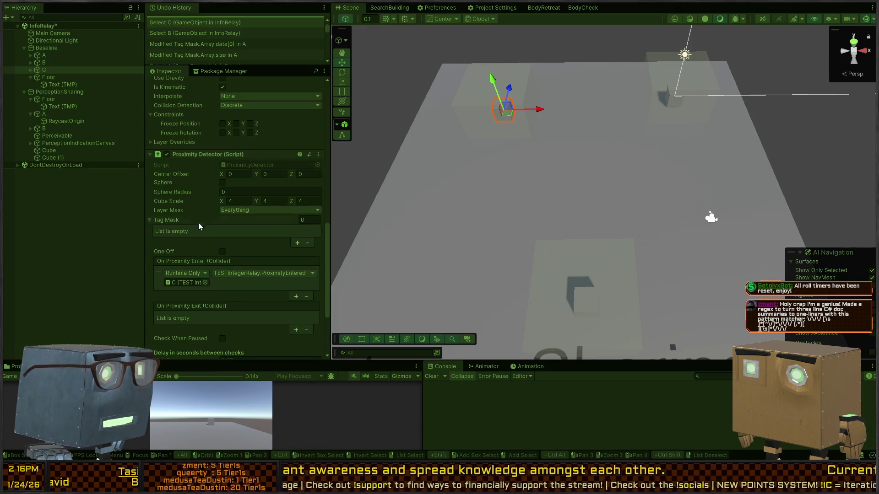
pyautogui.scroll(-4, 192, 238)
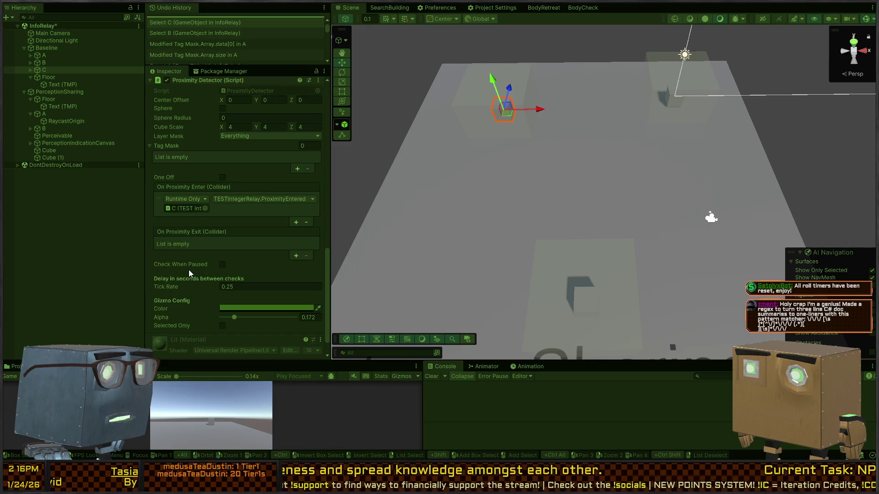
pyautogui.scroll(7, 193, 287)
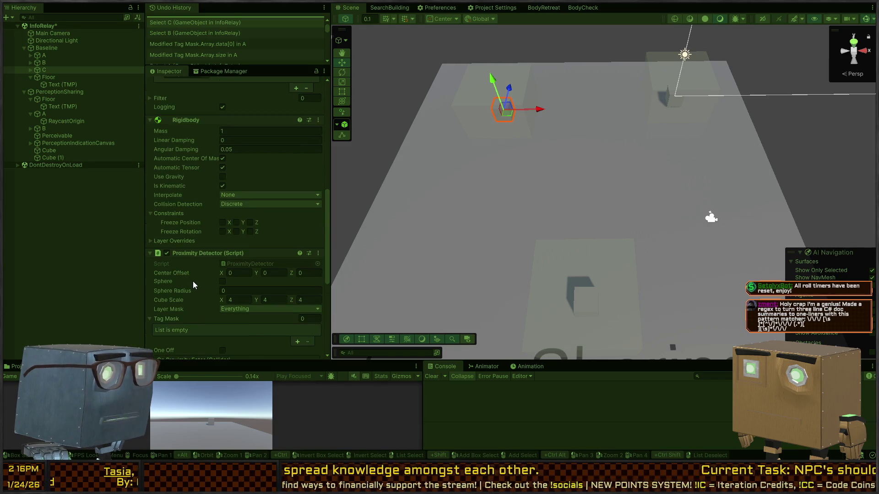
pyautogui.scroll(-8, 192, 283)
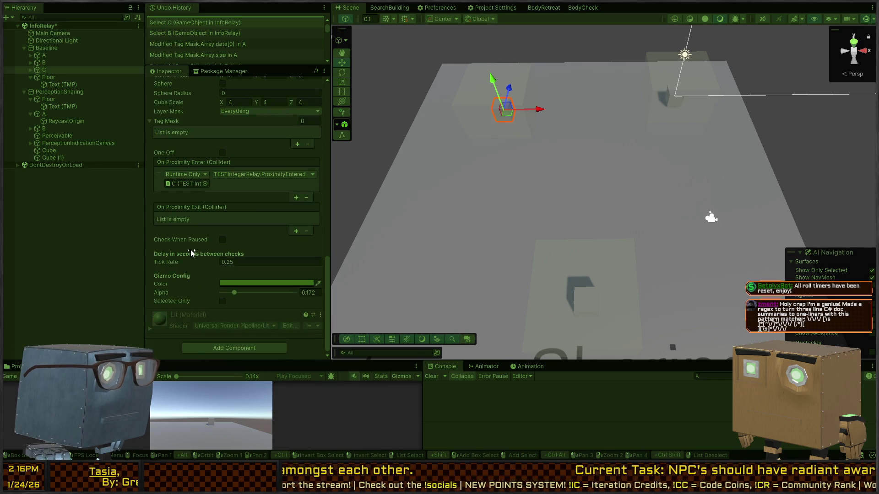
pyautogui.scroll(15, 226, 193)
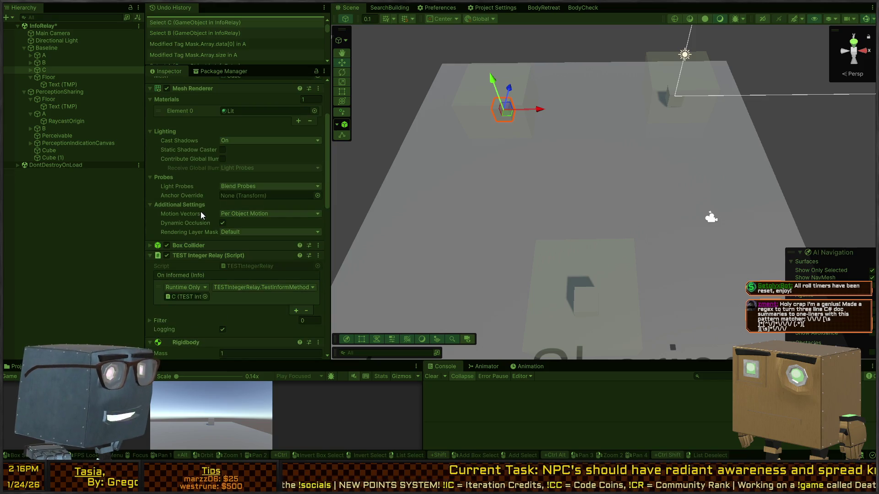
pyautogui.scroll(-2, 250, 319)
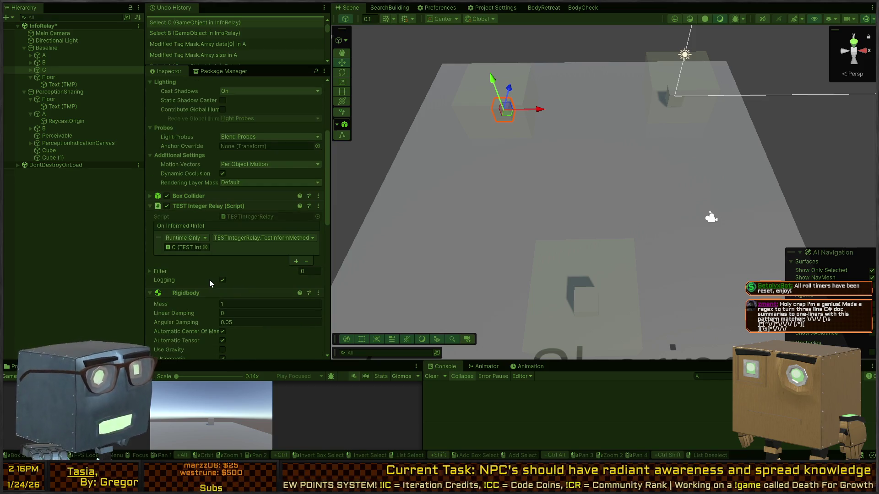
pyautogui.scroll(-2, 224, 248)
pyautogui.scroll(-2, 264, 223)
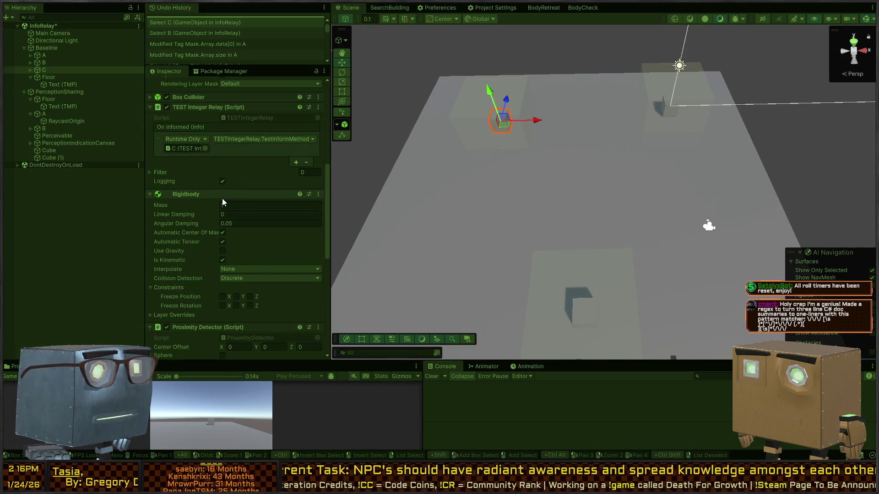
pyautogui.scroll(-5, 224, 202)
# Drag cube B toward the upper-left of the floor, check cube C, and stop Play mode
pyautogui.click(581, 313)
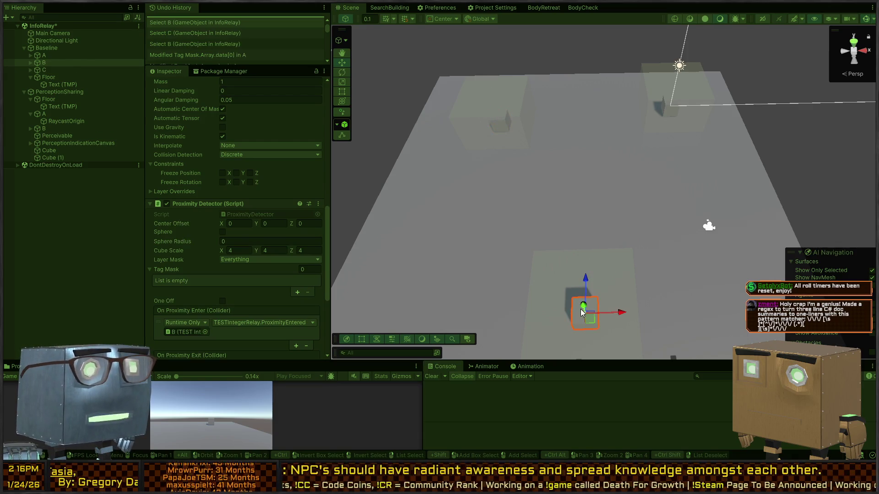
pyautogui.moveTo(591, 323); pyautogui.dragTo(501, 134)
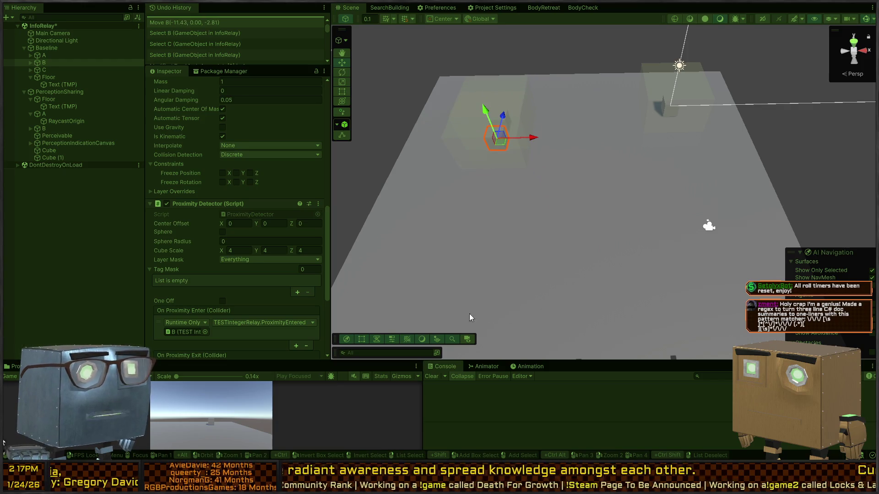
pyautogui.moveTo(561, 162)
pyautogui.mouseDown()
pyautogui.moveTo(459, 171)
pyautogui.moveTo(272, 210)
pyautogui.mouseUp()
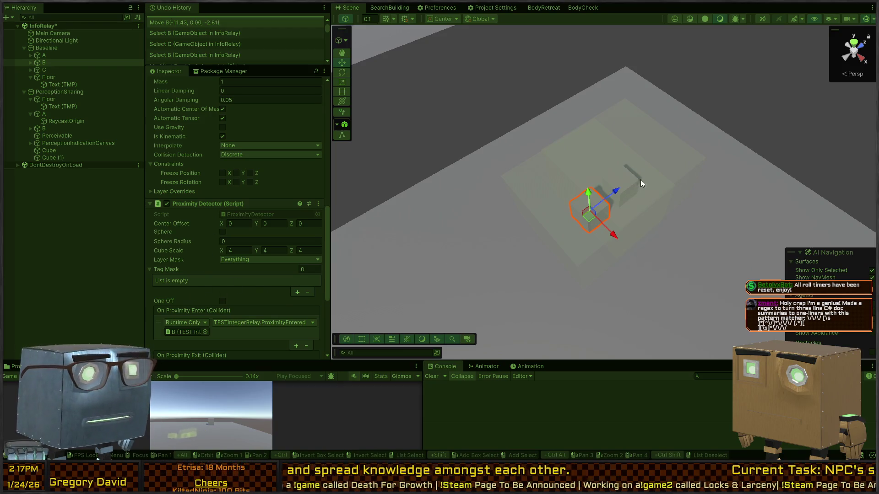
pyautogui.click(623, 174)
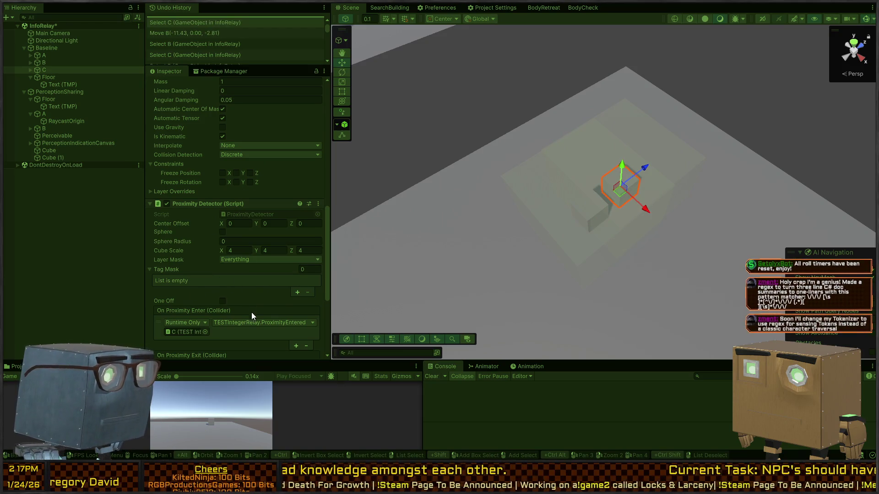
pyautogui.hotkey('ctrl', 'p')
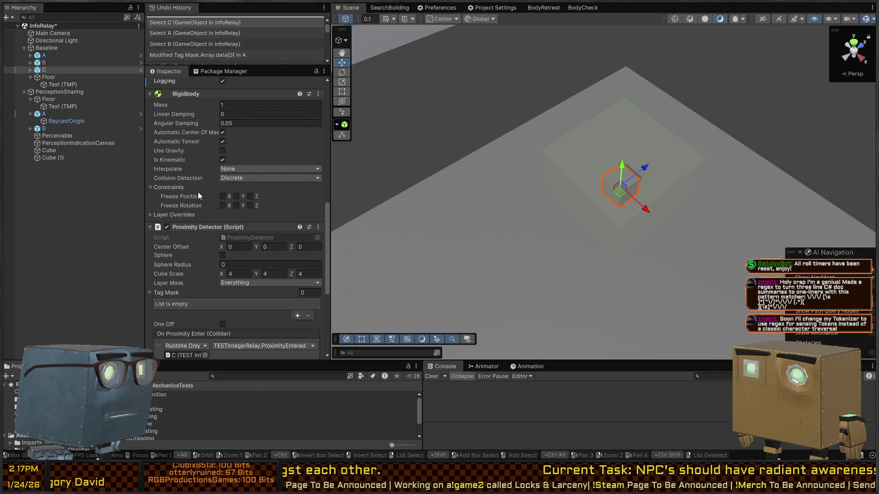
pyautogui.scroll(-3, 199, 199)
pyautogui.click(227, 208)
pyautogui.scroll(-2, 202, 224)
pyautogui.scroll(-2, 213, 232)
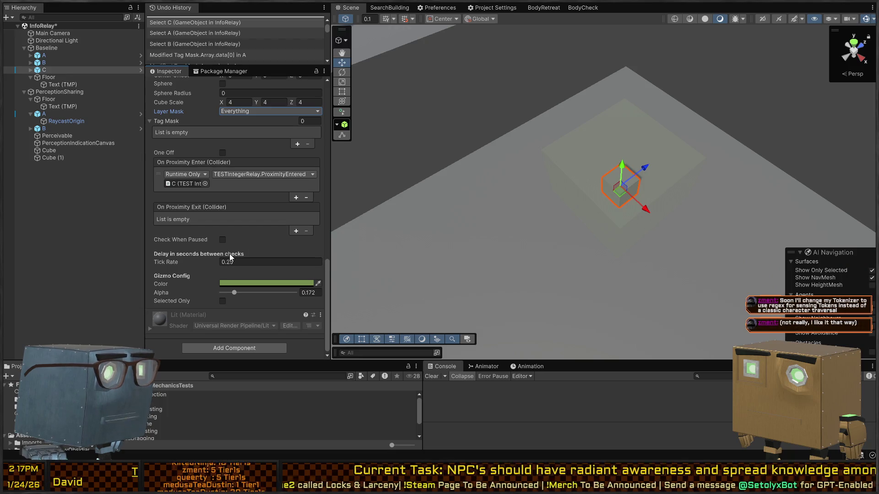
# Run Play mode again from a new view angle with cube B selected, then stop it
pyautogui.hotkey('ctrl', 'p')
pyautogui.moveTo(614, 230)
pyautogui.mouseDown()
pyautogui.moveTo(473, 238)
pyautogui.moveTo(657, 235)
pyautogui.moveTo(590, 229)
pyautogui.moveTo(578, 248)
pyautogui.mouseUp()
pyautogui.click(460, 246)
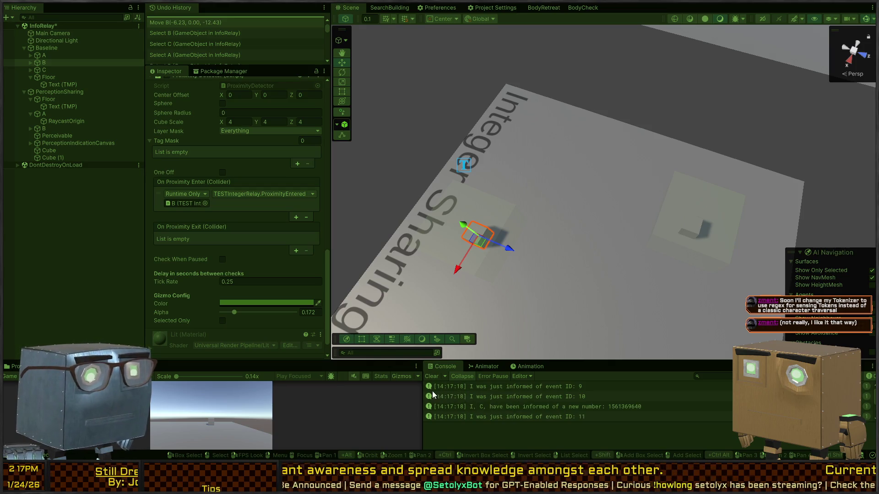
pyautogui.hotkey('ctrl', 'p')
pyautogui.click(435, 376)
# Replay with a cleared Console, moving cube B to -6.22, 0, -8.07 and cube A to -6.30, 0, -2.22
pyautogui.hotkey('ctrl', 'p')
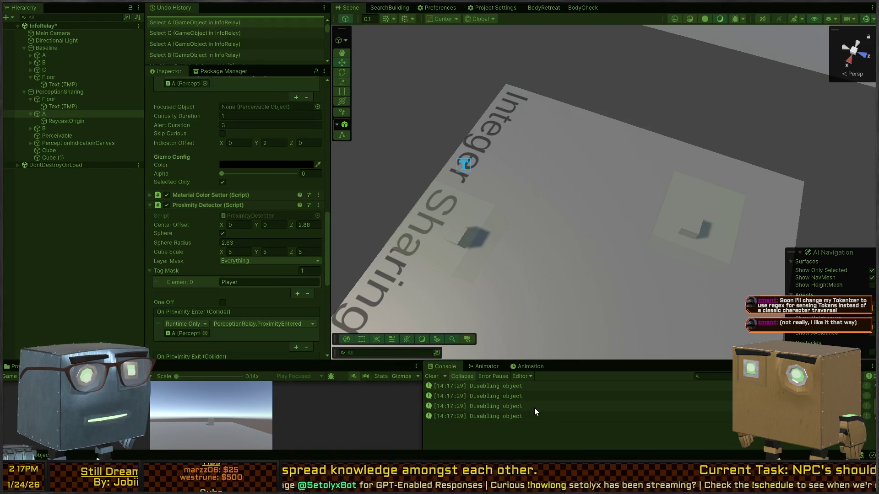
pyautogui.click(432, 376)
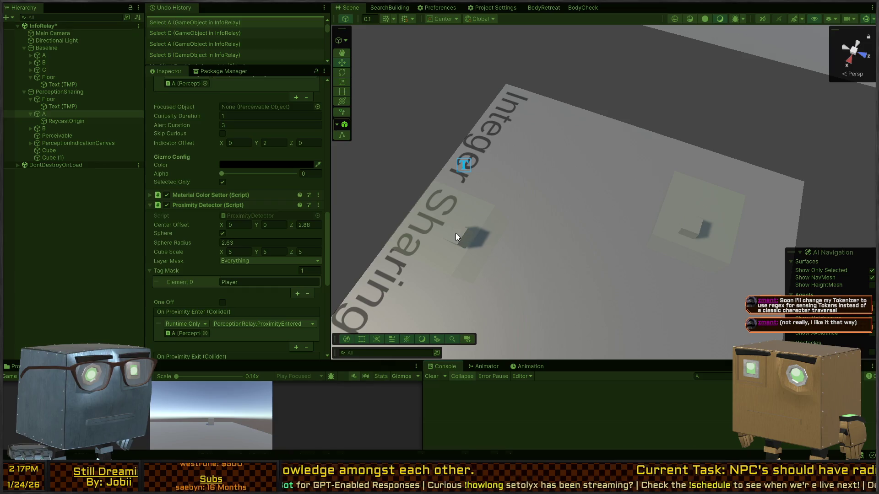
pyautogui.click(467, 236)
pyautogui.moveTo(466, 238)
pyautogui.mouseDown()
pyautogui.moveTo(664, 238)
pyautogui.moveTo(686, 247)
pyautogui.moveTo(563, 261)
pyautogui.mouseUp()
pyautogui.rightClick(496, 190)
pyautogui.moveTo(731, 199)
pyautogui.mouseDown()
pyautogui.moveTo(720, 179)
pyautogui.moveTo(714, 197)
pyautogui.moveTo(706, 193)
pyautogui.moveTo(649, 229)
pyautogui.mouseUp()
pyautogui.click(611, 192)
pyautogui.moveTo(610, 196); pyautogui.dragTo(429, 155)
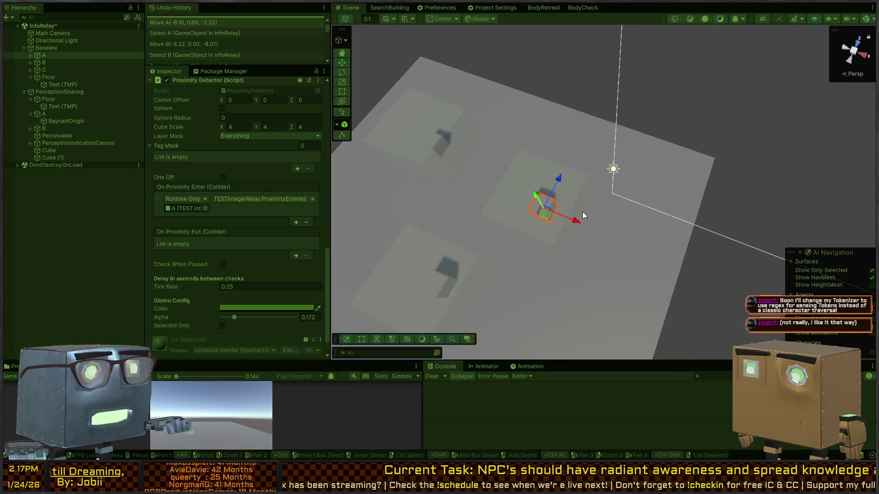
# Stop play mode, expand cube A's empty relay Filter list, and open PerceptionRelay.cs in Visual Studio
pyautogui.hotkey('ctrl', 'p')
pyautogui.scroll(5, 235, 172)
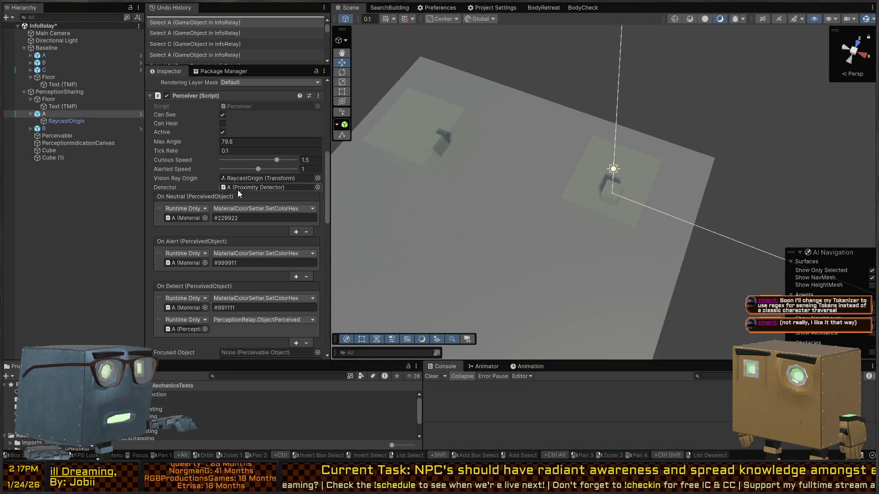
pyautogui.scroll(1, 226, 208)
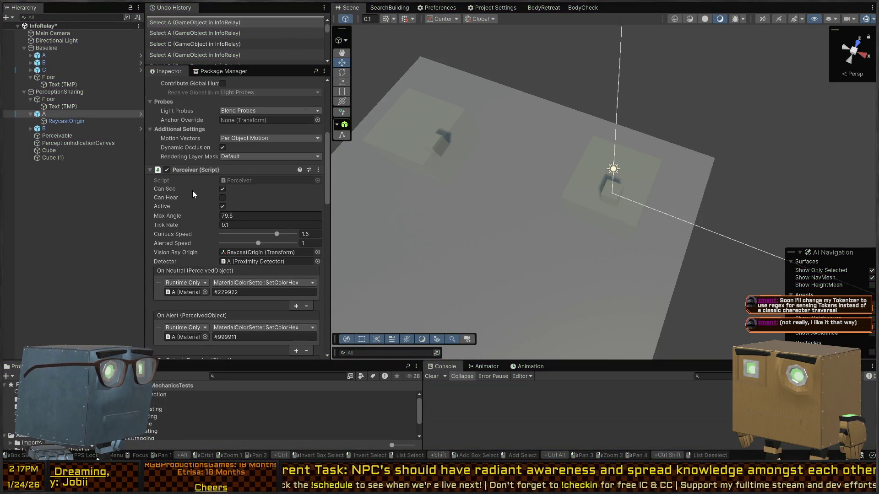
pyautogui.scroll(10, 192, 190)
pyautogui.scroll(-9, 182, 213)
pyautogui.scroll(-10, 189, 206)
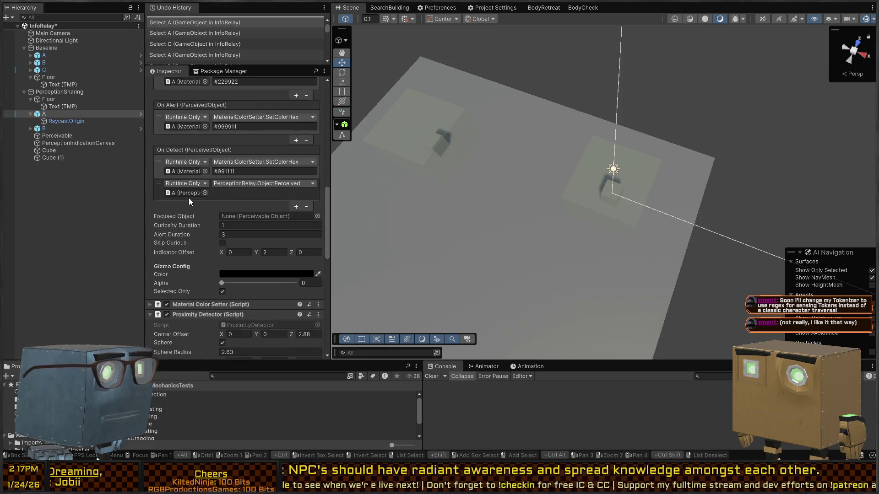
pyautogui.scroll(-2, 188, 198)
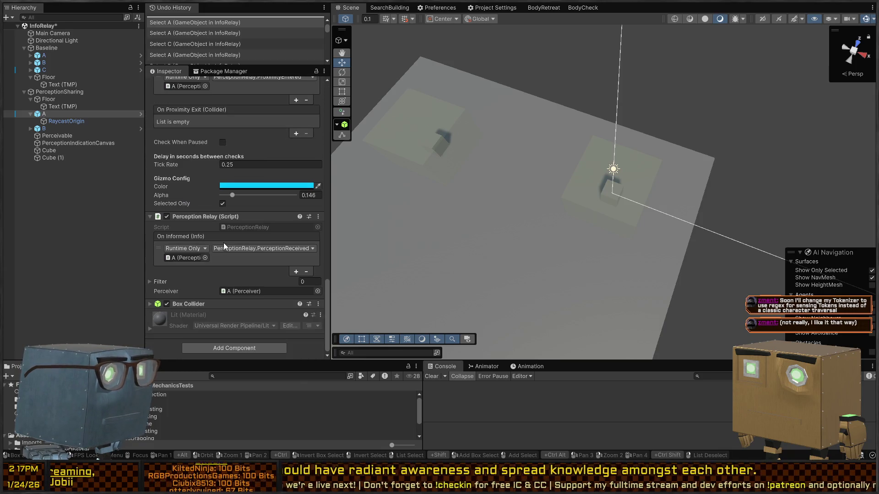
pyautogui.click(164, 282)
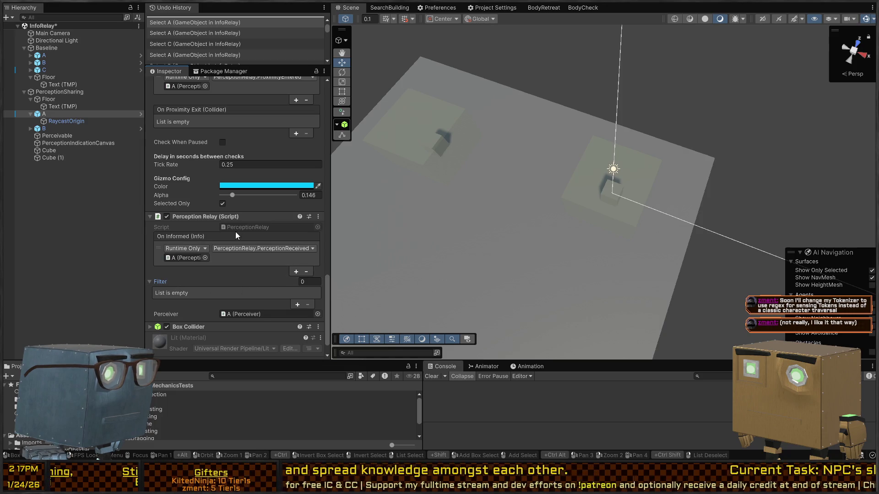
pyautogui.doubleClick(257, 227)
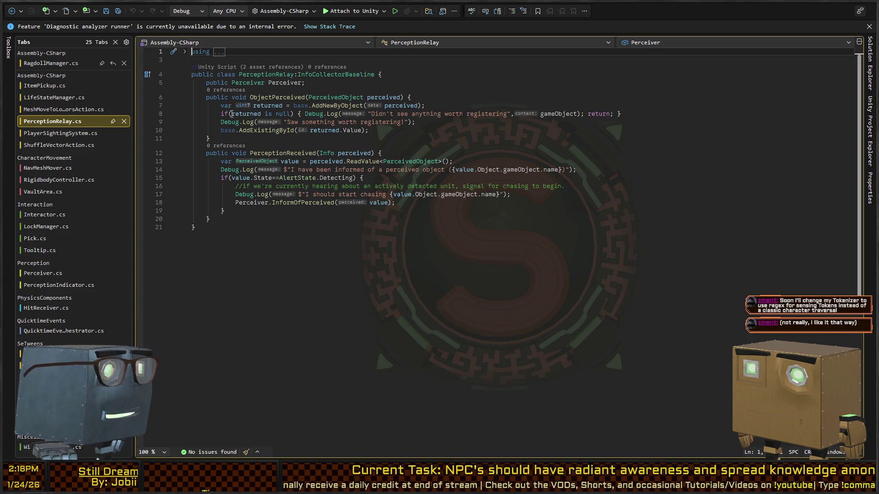
# Go to the InfoCollectorBaseline base class, read down to ProximityEntered, and return to Unity
pyautogui.press('Down')
pyautogui.press('Down')
pyautogui.hotkey('ctrl', 'Right')
pyautogui.hotkey('ctrl', 'Right')
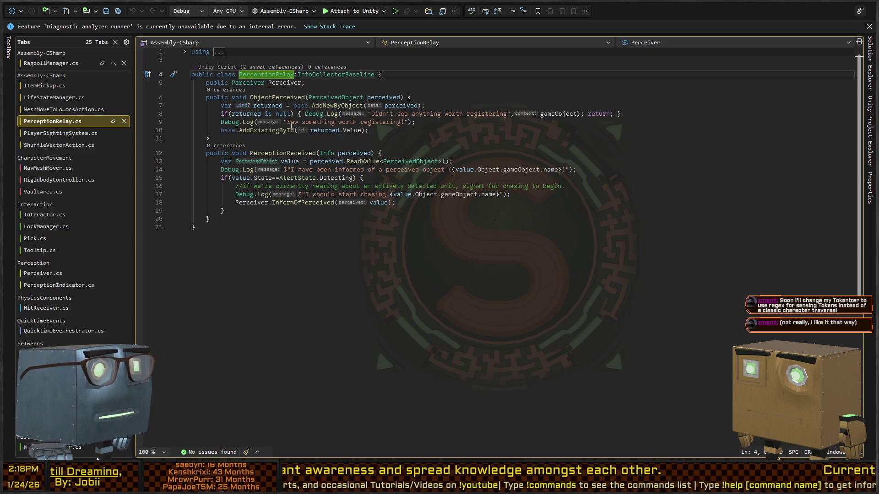
pyautogui.keyDown('ctrl'); pyautogui.click(328, 73); pyautogui.keyUp('ctrl')
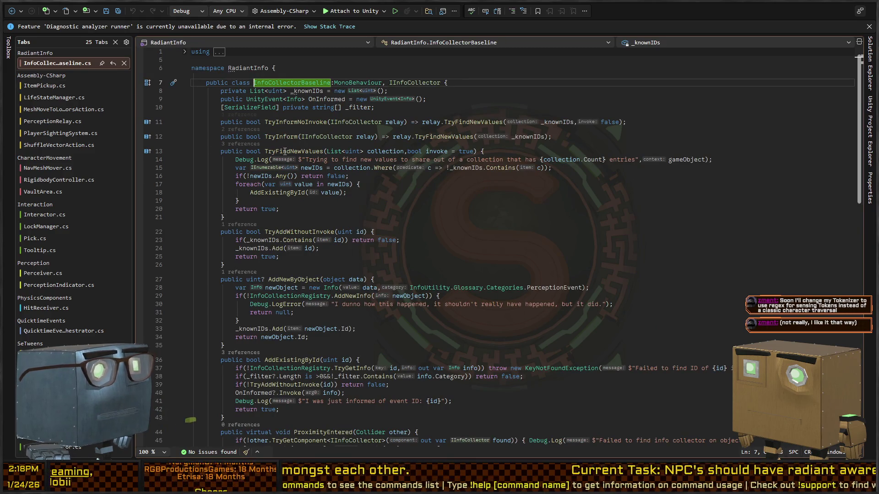
pyautogui.scroll(-3, 303, 168)
pyautogui.scroll(-3, 303, 168)
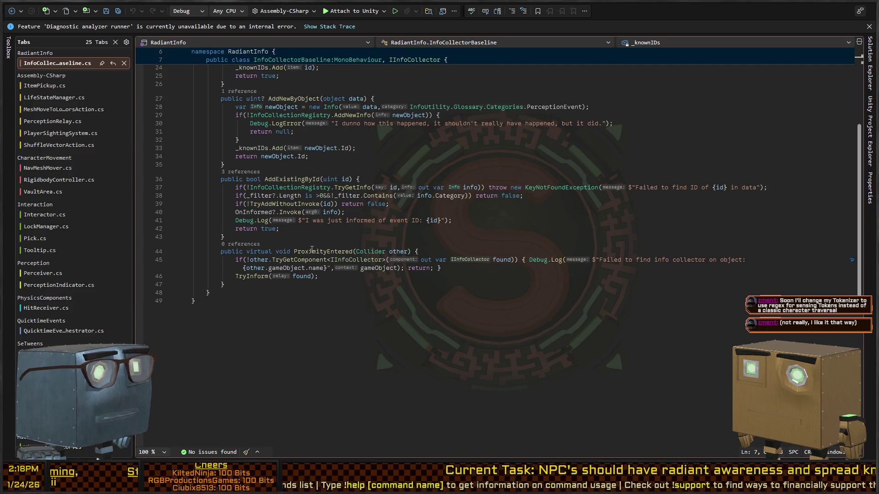
pyautogui.hotkey('alt', 'Tab')
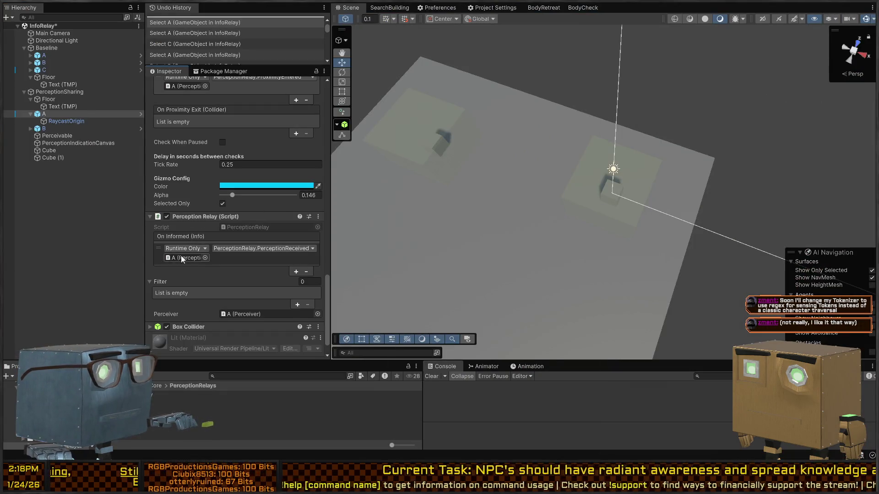
# Remove the Player entry so relay cube A's tag mask is empty
pyautogui.scroll(6, 181, 259)
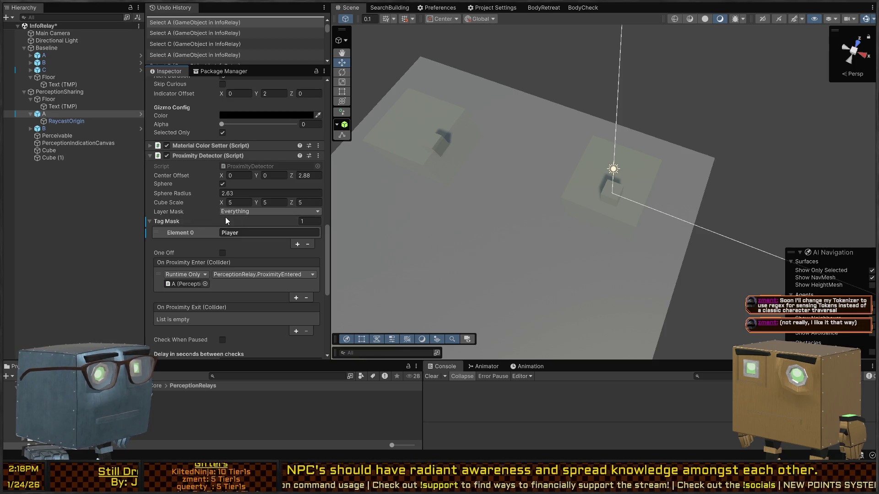
pyautogui.click(307, 232)
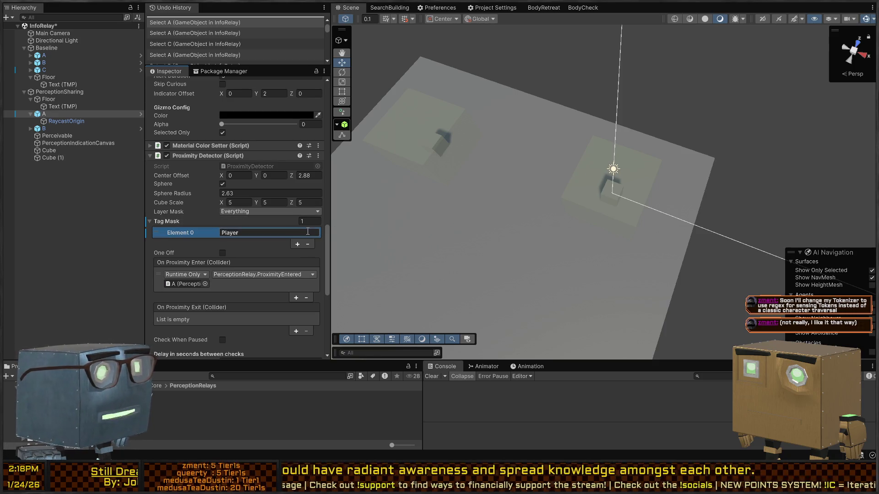
pyautogui.click(307, 245)
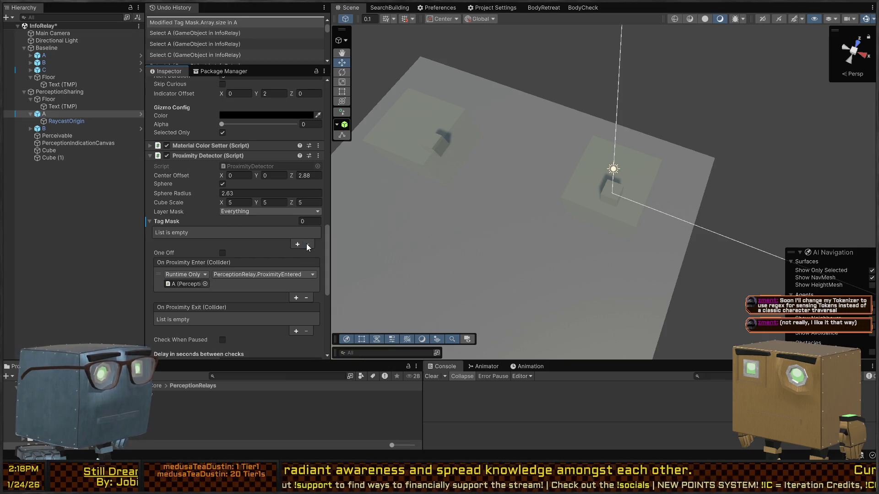
# Inspect relay cubes C, A and B in the Scene, then return to Visual Studio
pyautogui.click(421, 141)
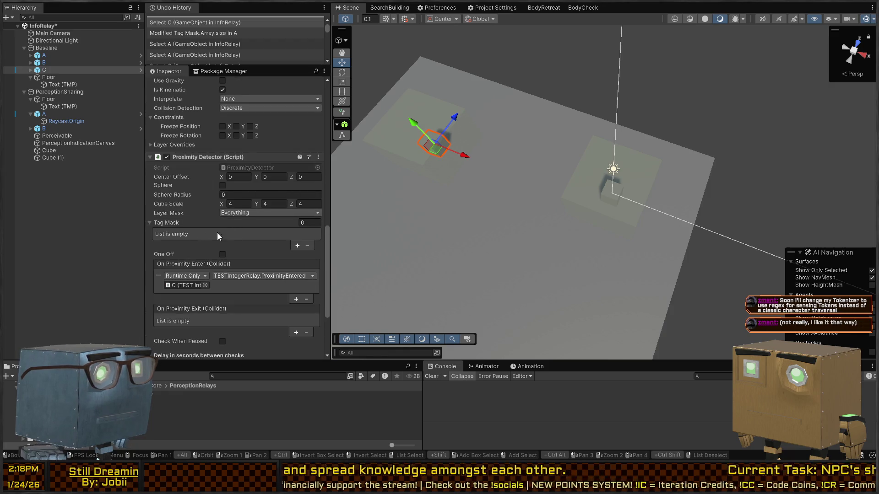
pyautogui.click(613, 196)
pyautogui.keyDown('alt'); pyautogui.moveTo(613, 196); pyautogui.dragTo(474, 155); pyautogui.keyUp('alt')
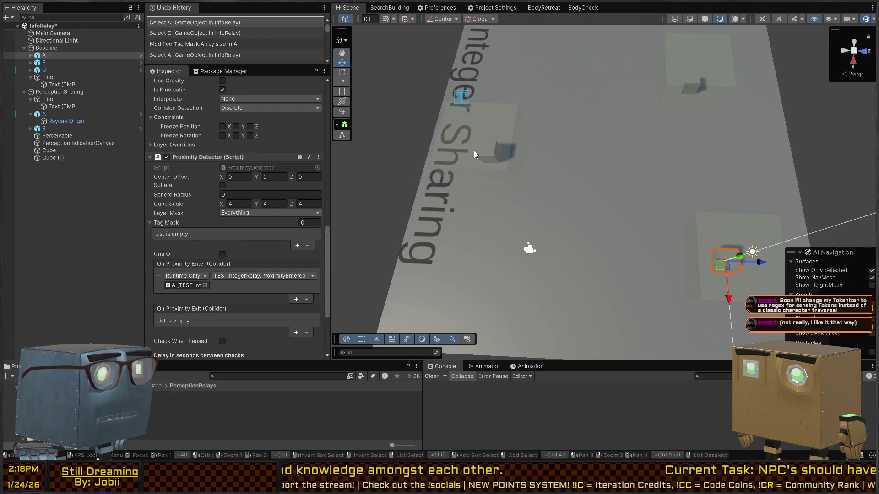
pyautogui.click(485, 148)
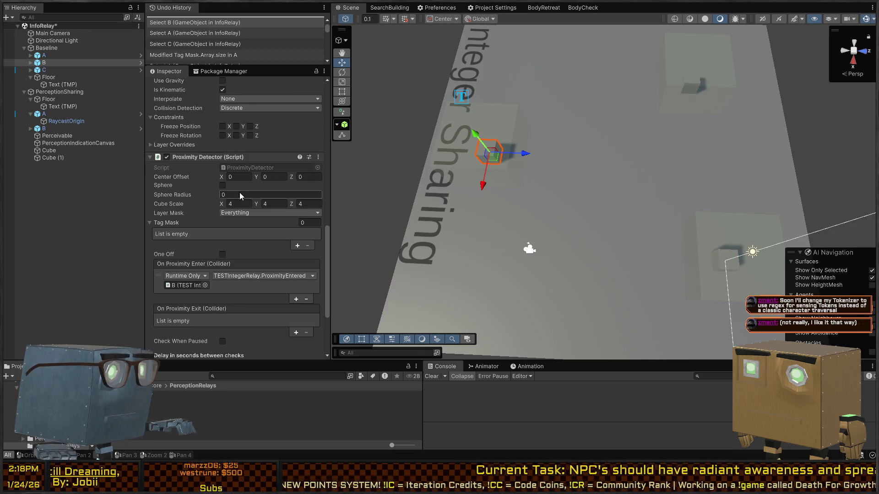
pyautogui.hotkey('alt', 'Tab')
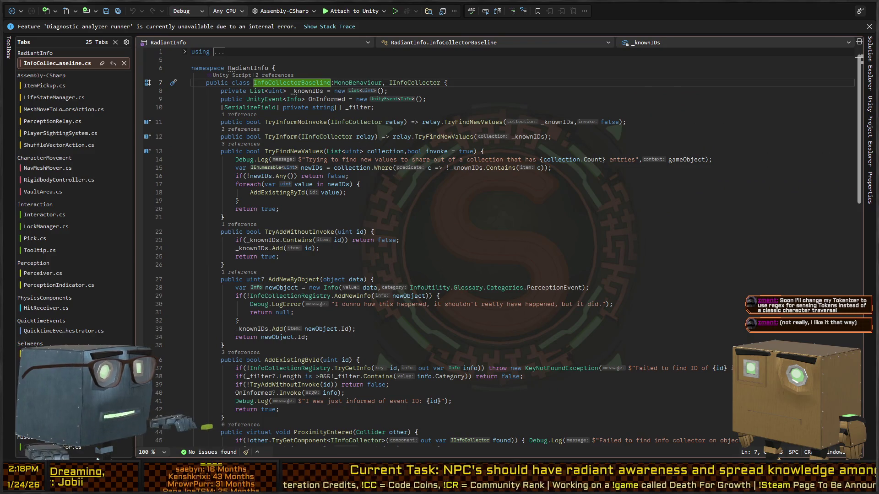
# Open ProximityDetector.cs in Visual Studio from the Proximity Detector's Script field
pyautogui.hotkey('alt', 'Tab')
pyautogui.doubleClick(264, 168)
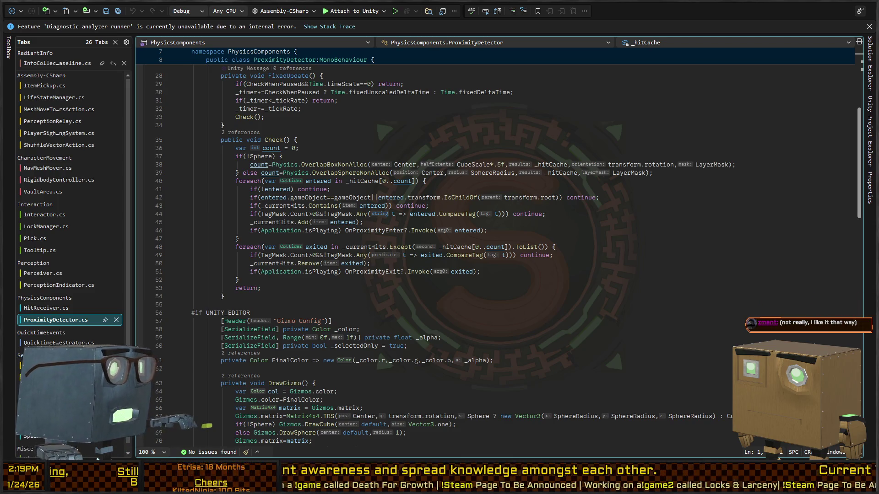
pyautogui.hotkey('alt', 'Tab')
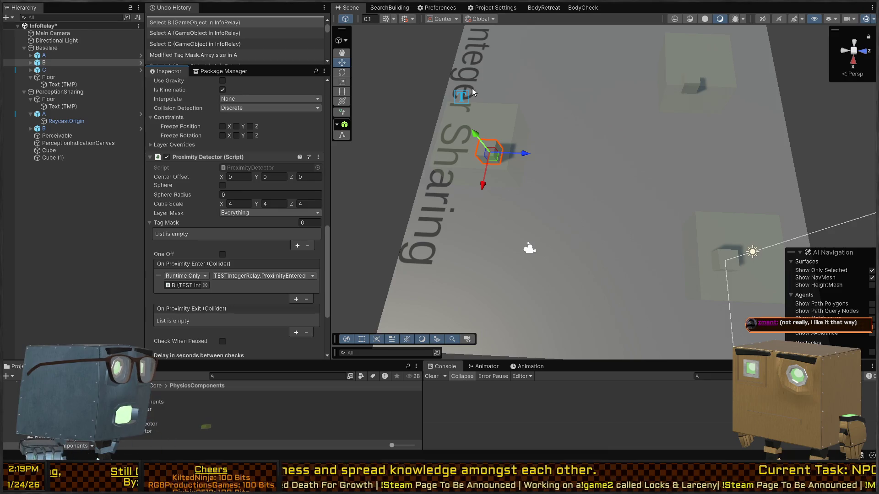
pyautogui.hotkey('alt', 'Tab')
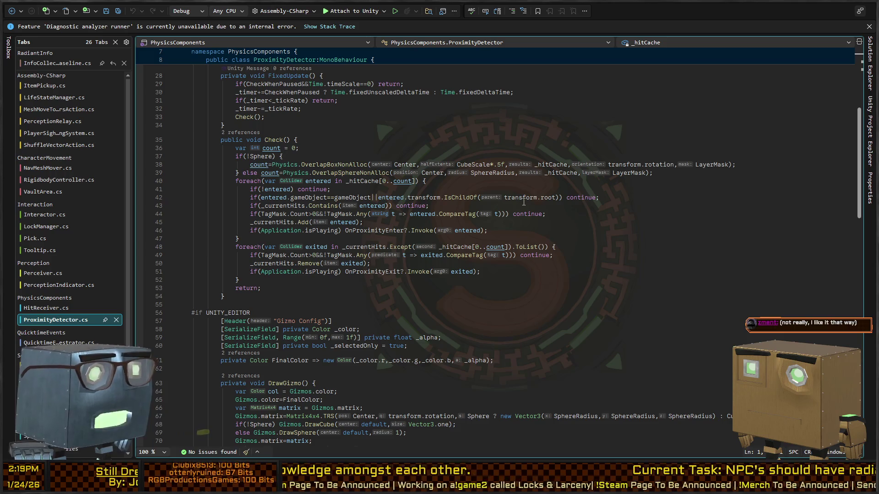
pyautogui.hotkey('alt', 'Tab')
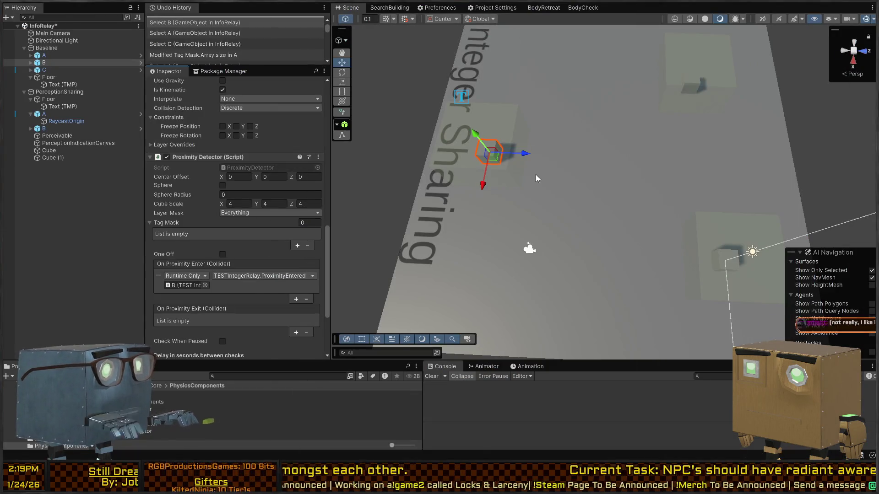
pyautogui.hotkey('alt', 'Tab')
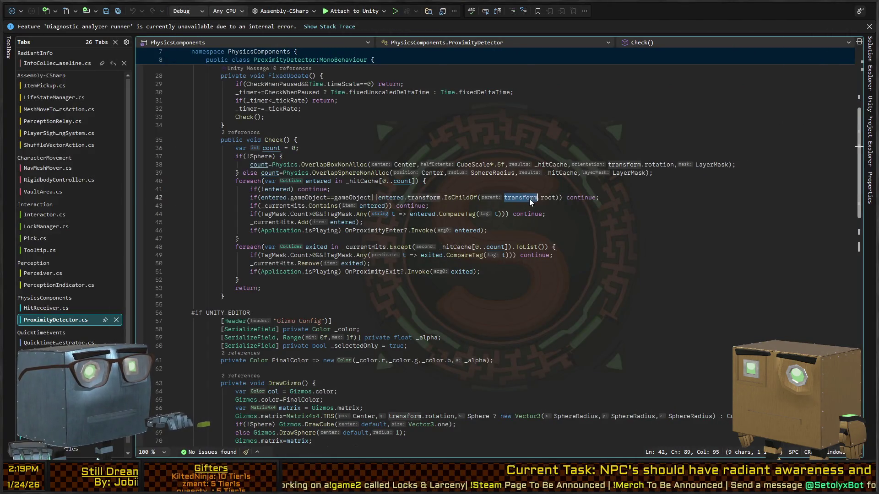
# Examine the transform.root IsChildOf check on line 42, then place the cursor at the OnValidate line
pyautogui.doubleClick(527, 198)
pyautogui.press('Right')
pyautogui.press('Right')
pyautogui.press('Right')
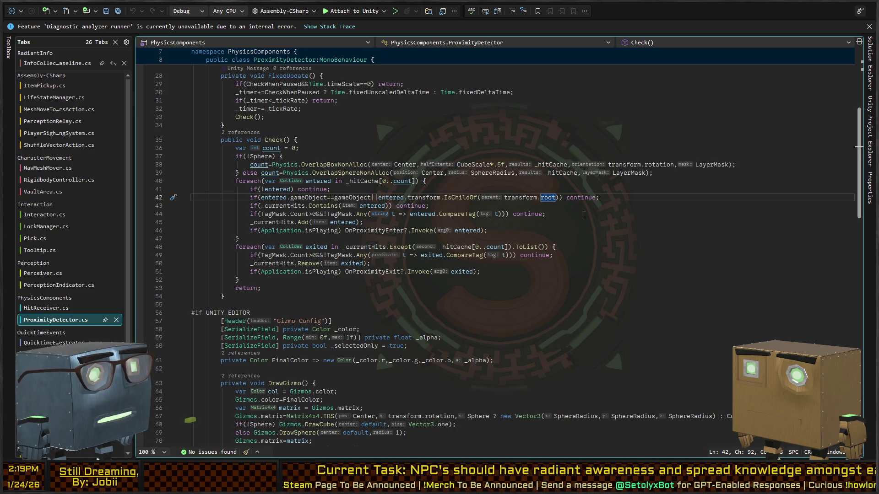
pyautogui.press('Left')
pyautogui.press('Left')
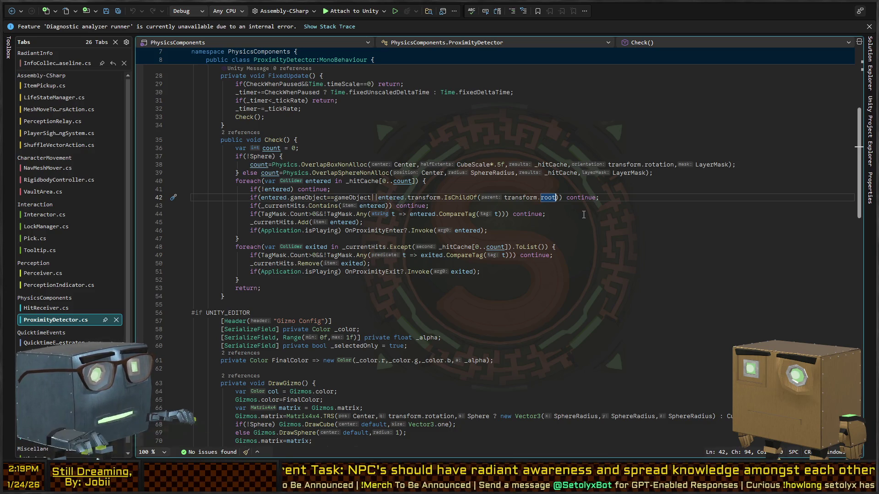
pyautogui.press('Left')
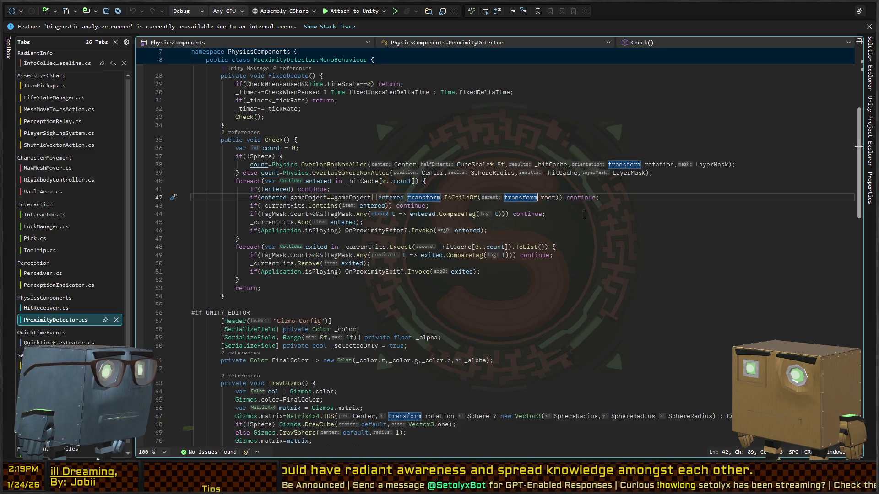
pyautogui.scroll(9, 295, 223)
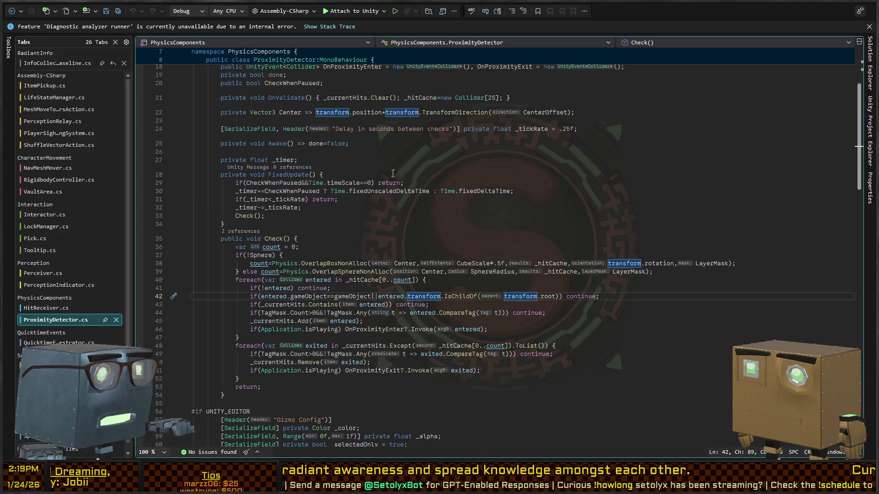
pyautogui.click(383, 227)
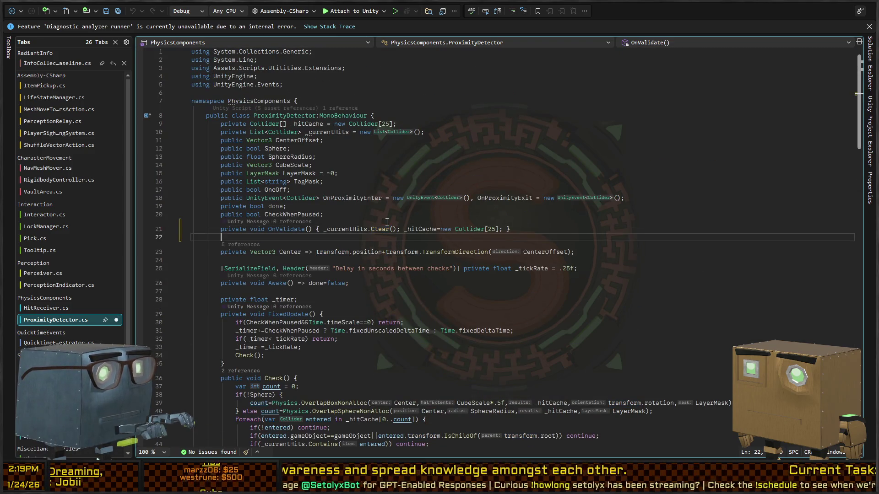
# Add a 'public Transform ParentOverride;' field above OnValidate
pyautogui.hotkey('ctrl', 'Return')
pyautogui.write('pub')
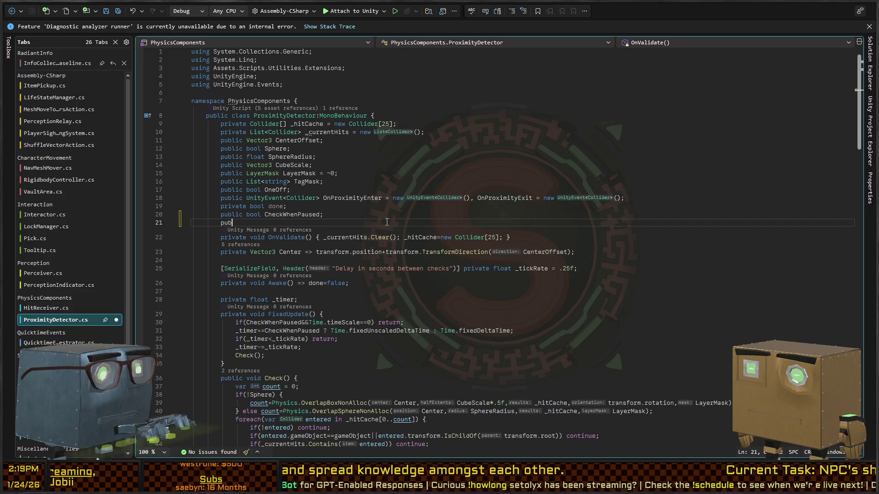
pyautogui.write('lic Transform P')
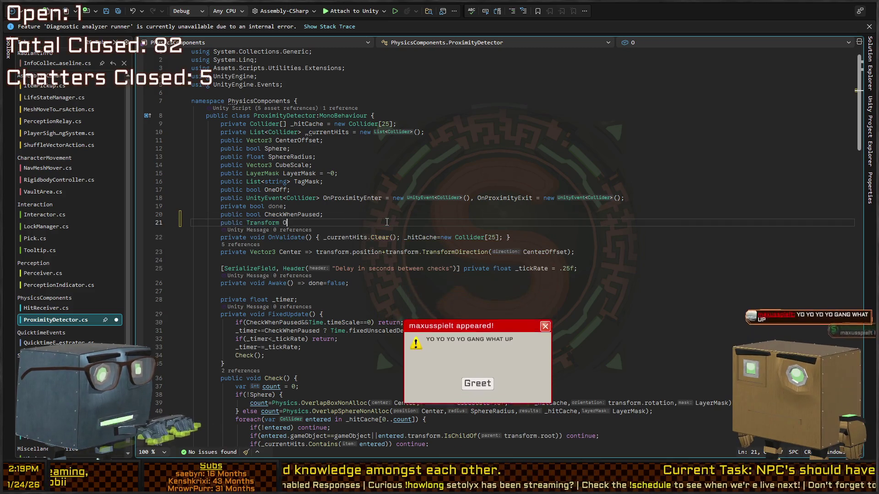
pyautogui.write('arentOverride;')
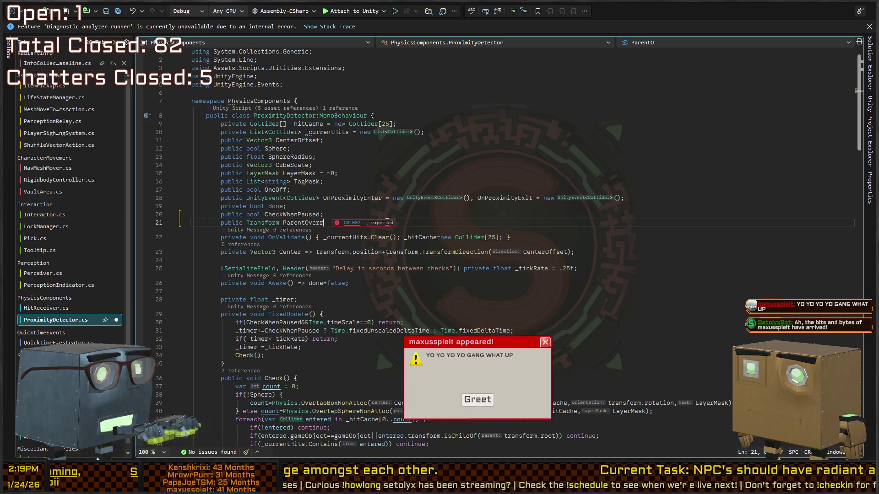
pyautogui.scroll(-10, 387, 222)
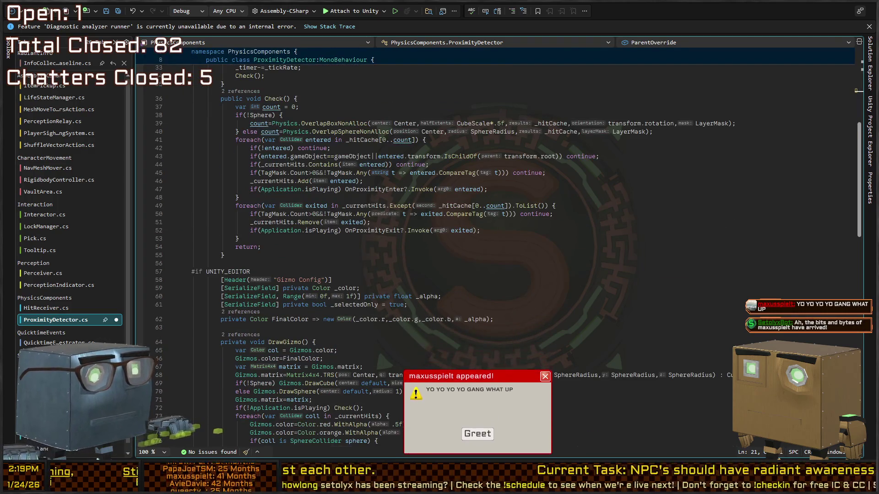
pyautogui.scroll(-6, 553, 254)
# Change line 43 to IsChildOf(ParentOverride ? ParentOverride : transform.root) and save the script
pyautogui.click(552, 254)
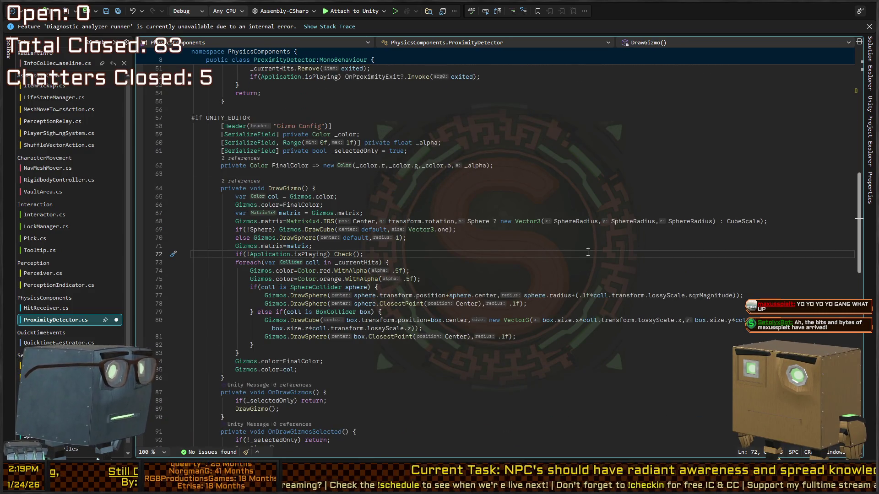
pyautogui.click(604, 235)
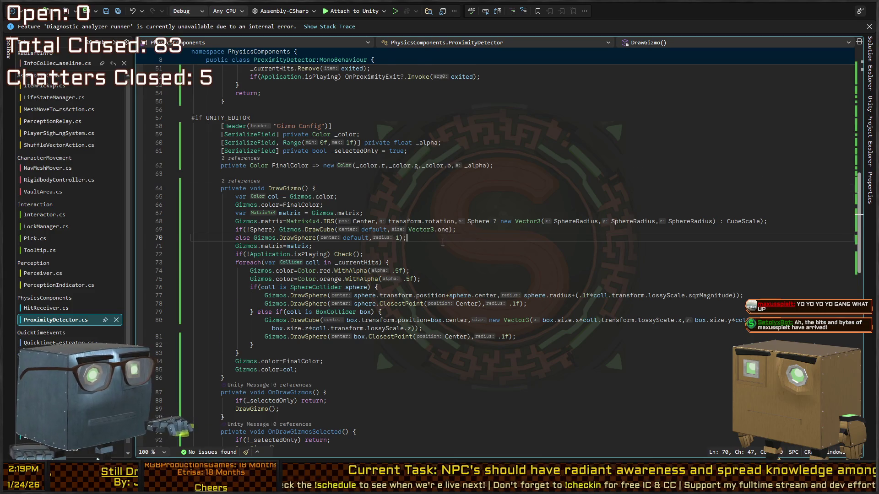
pyautogui.scroll(-10, 417, 239)
pyautogui.scroll(10, 417, 239)
pyautogui.scroll(6, 474, 250)
pyautogui.click(506, 196)
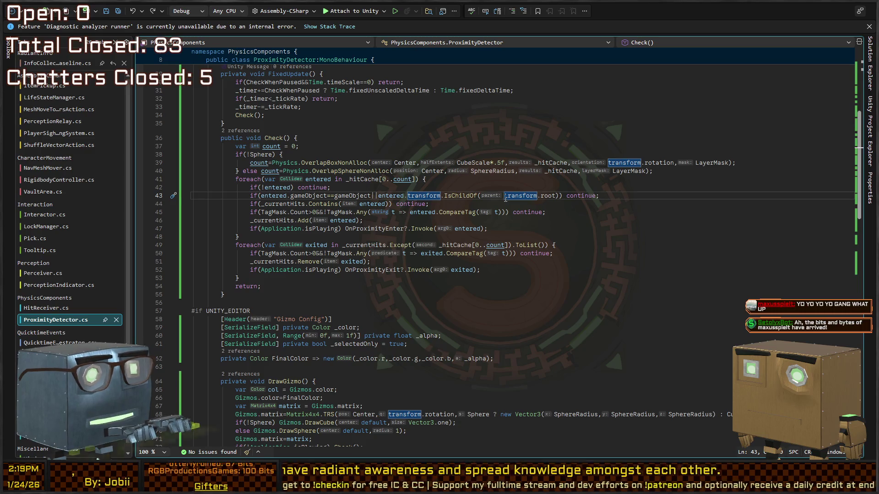
pyautogui.write('ParentOverride?')
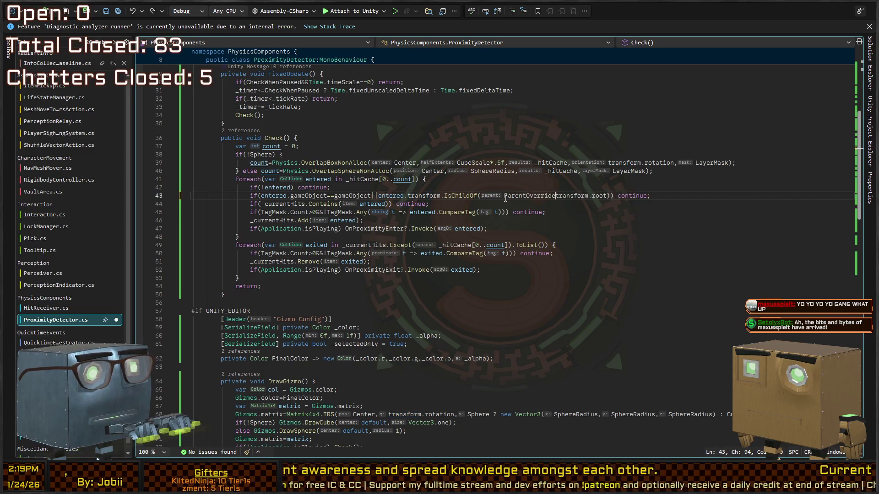
pyautogui.write('ParentOverride')
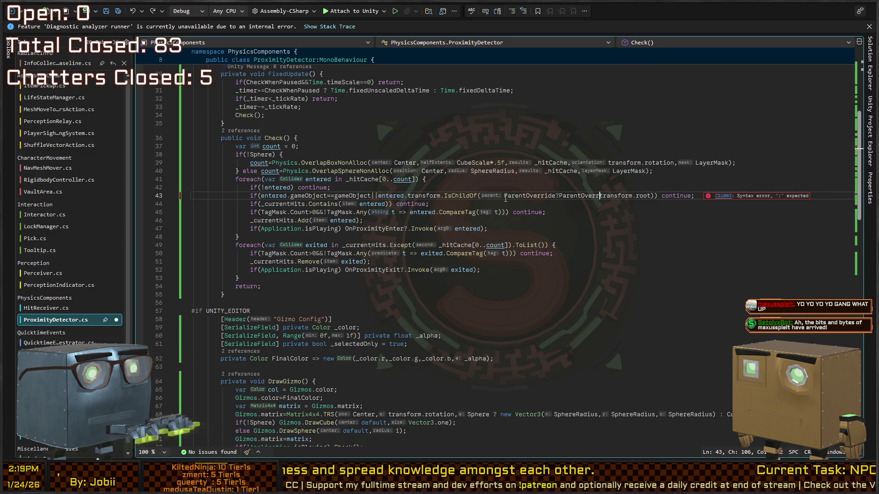
pyautogui.write(':')
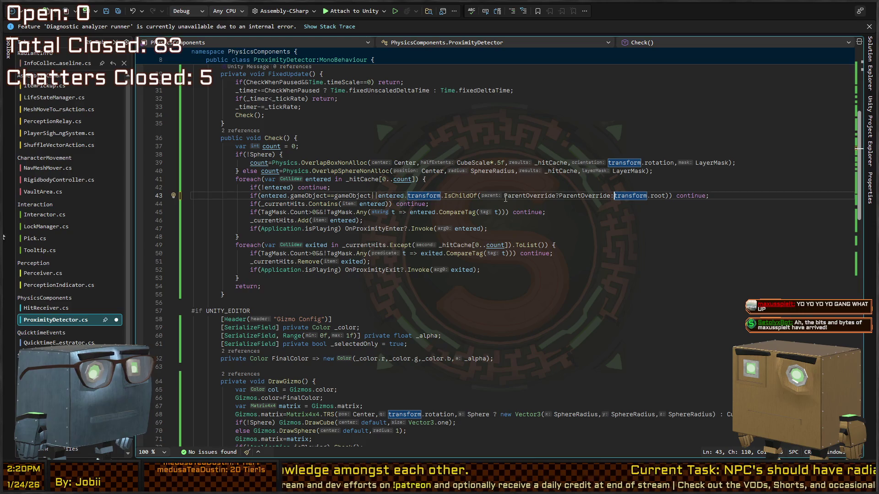
pyautogui.hotkey('ctrl', 's')
pyautogui.hotkey('alt', 'Tab')
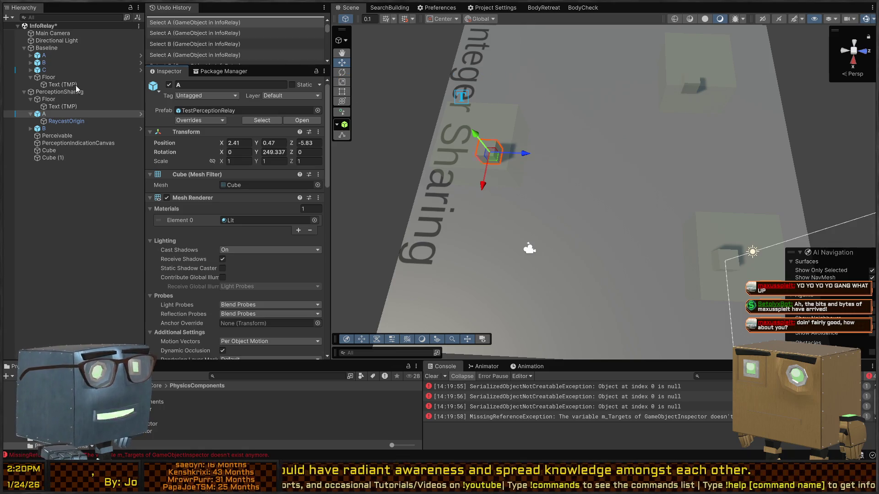
# Open Baseline/A's TestIntegerRelay prefab and scroll to the Proximity Detector's empty Parent Override
pyautogui.rightClick(497, 113)
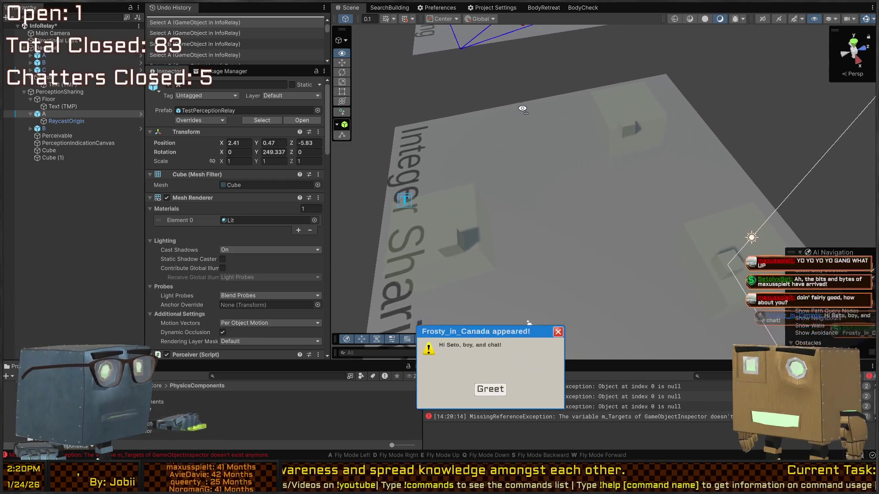
pyautogui.click(62, 55)
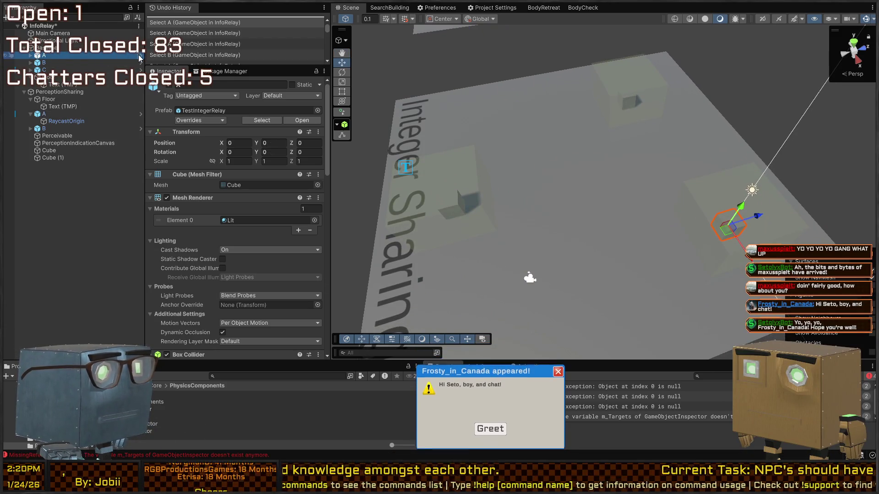
pyautogui.click(138, 54)
pyautogui.scroll(-5, 210, 192)
pyautogui.scroll(-10, 223, 194)
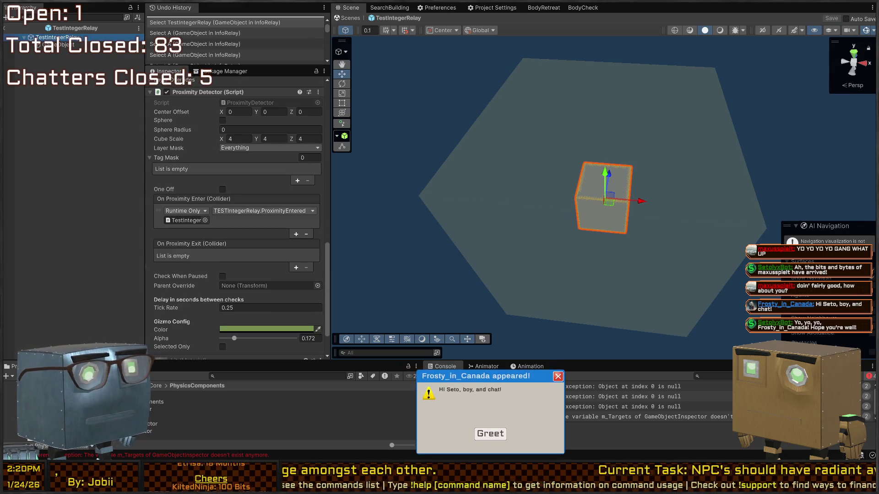
# Clear the console, assign the TestIntegerRelay root to Parent Override, and save the prefab
pyautogui.scroll(-3, 197, 248)
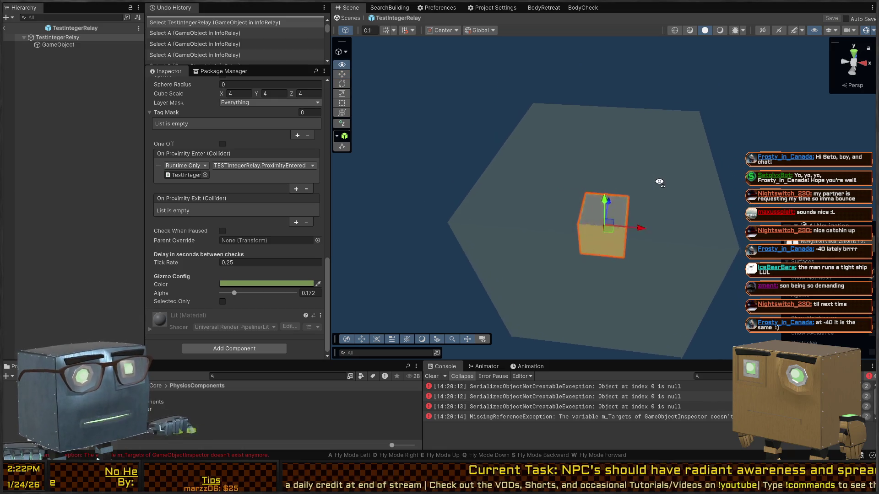
pyautogui.click(431, 377)
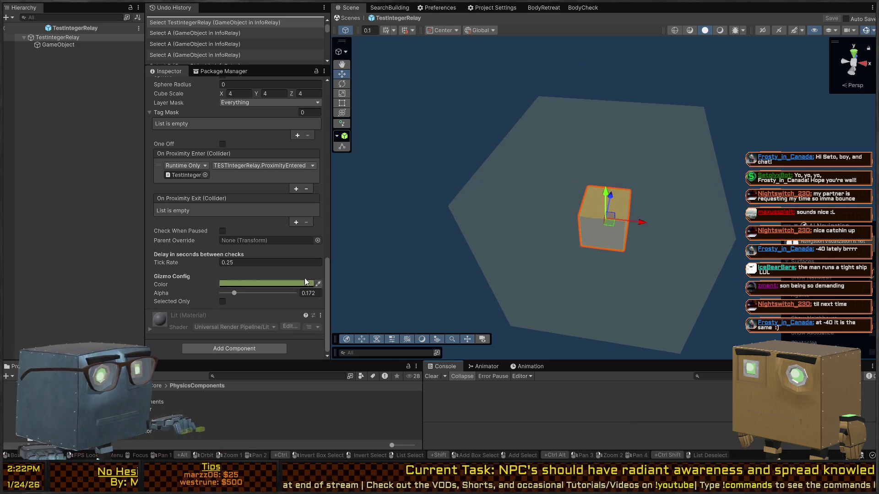
pyautogui.scroll(3, 199, 206)
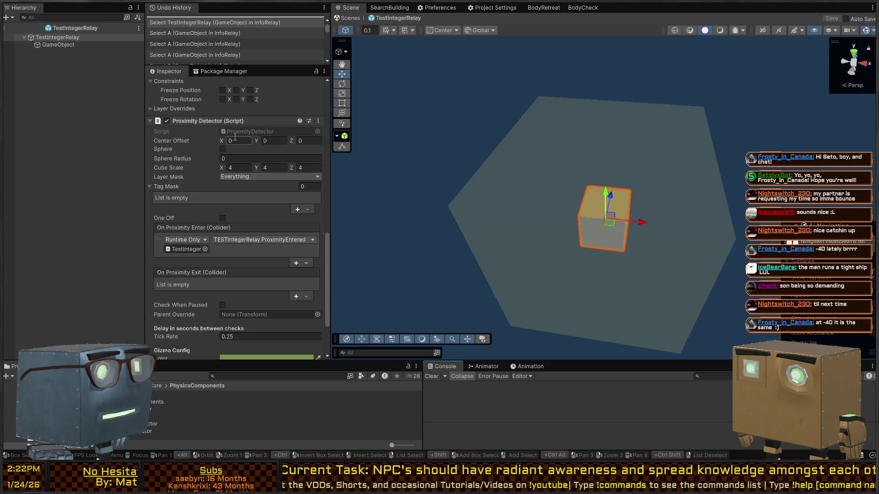
pyautogui.scroll(-3, 210, 192)
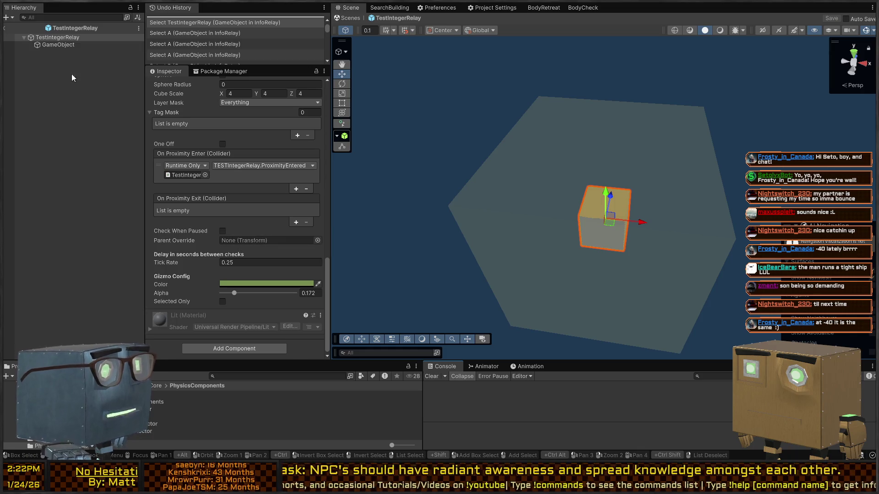
pyautogui.moveTo(62, 36)
pyautogui.mouseDown()
pyautogui.moveTo(185, 196)
pyautogui.moveTo(241, 240)
pyautogui.mouseUp()
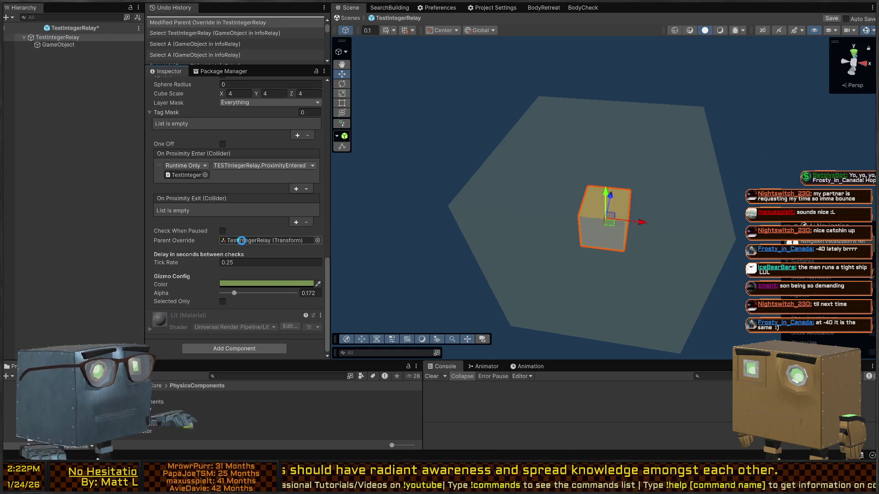
pyautogui.click(348, 18)
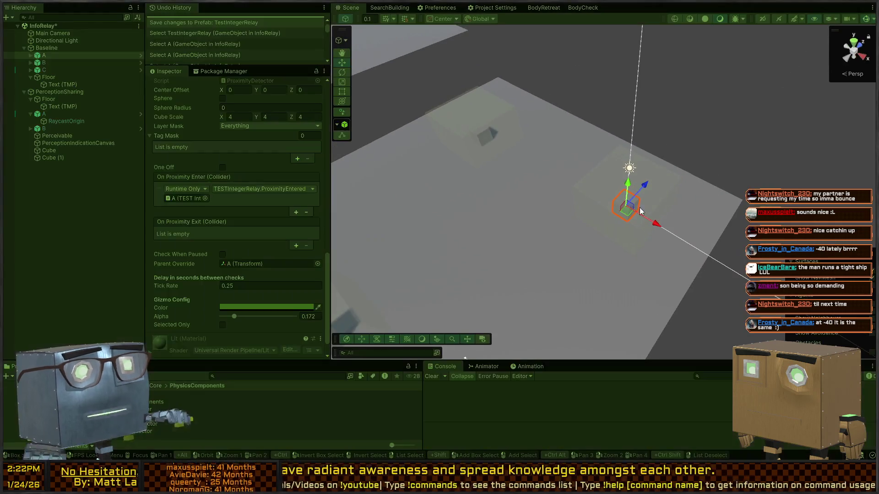
# In play mode, move relay cubes B and A toward cube C, check the event log, then stop
pyautogui.hotkey('ctrl', 'p')
pyautogui.click(515, 209)
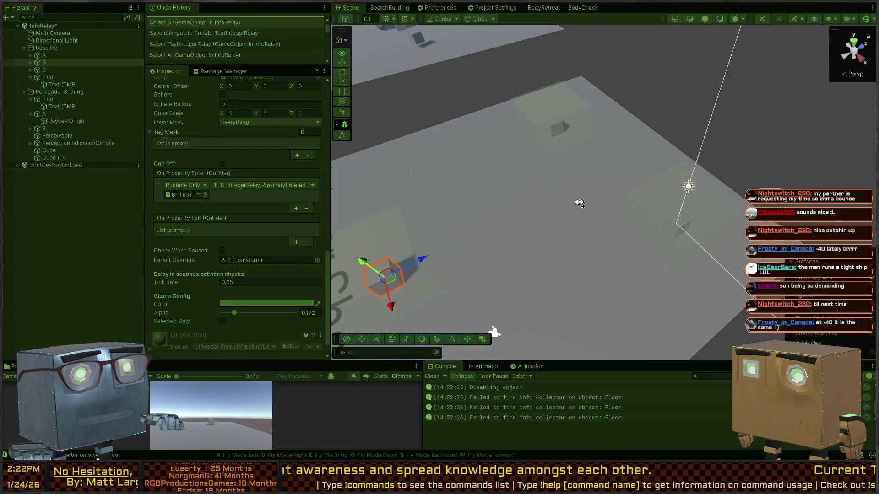
pyautogui.moveTo(388, 275)
pyautogui.mouseDown()
pyautogui.moveTo(476, 247)
pyautogui.moveTo(504, 175)
pyautogui.moveTo(549, 138)
pyautogui.moveTo(432, 198)
pyautogui.mouseUp()
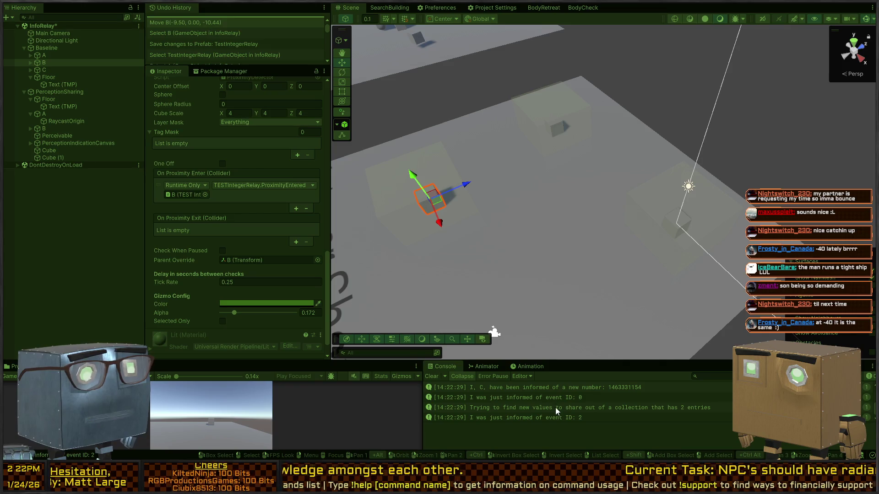
pyautogui.click(592, 396)
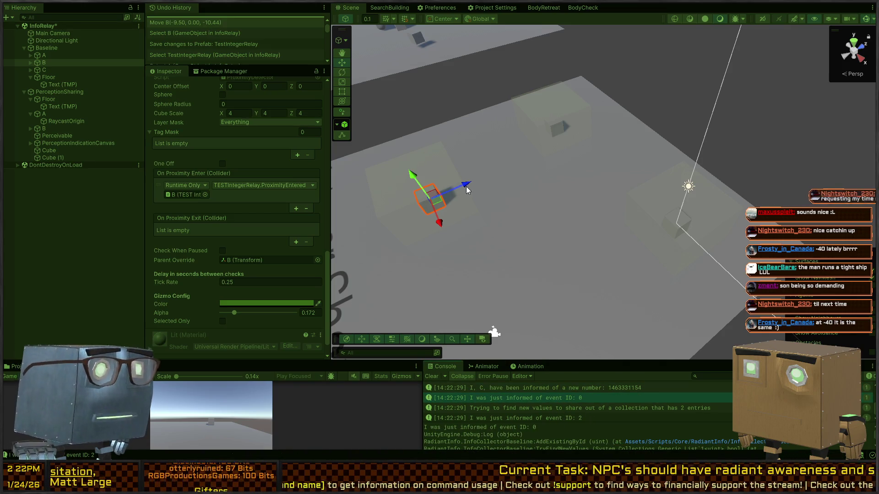
pyautogui.click(553, 129)
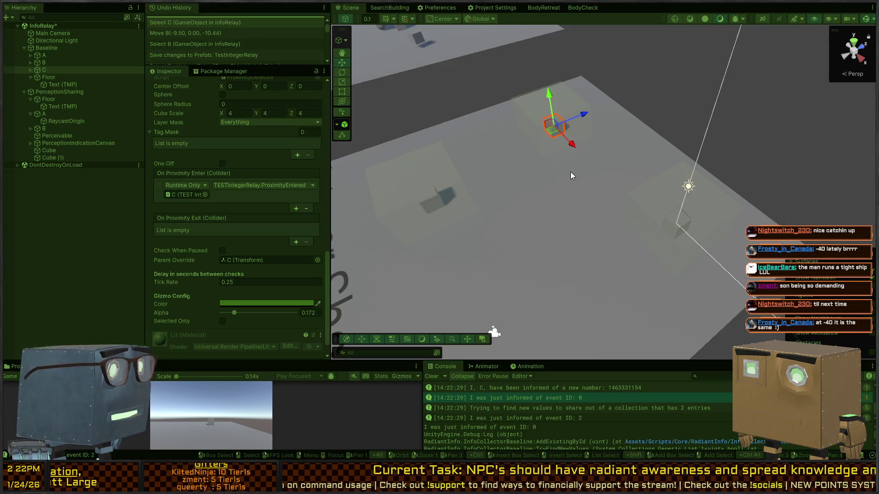
pyautogui.click(670, 227)
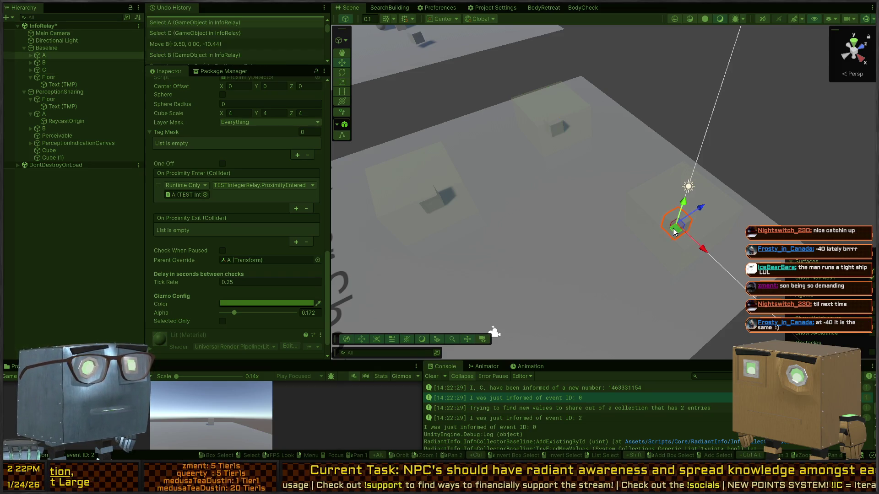
pyautogui.moveTo(682, 229); pyautogui.dragTo(562, 147)
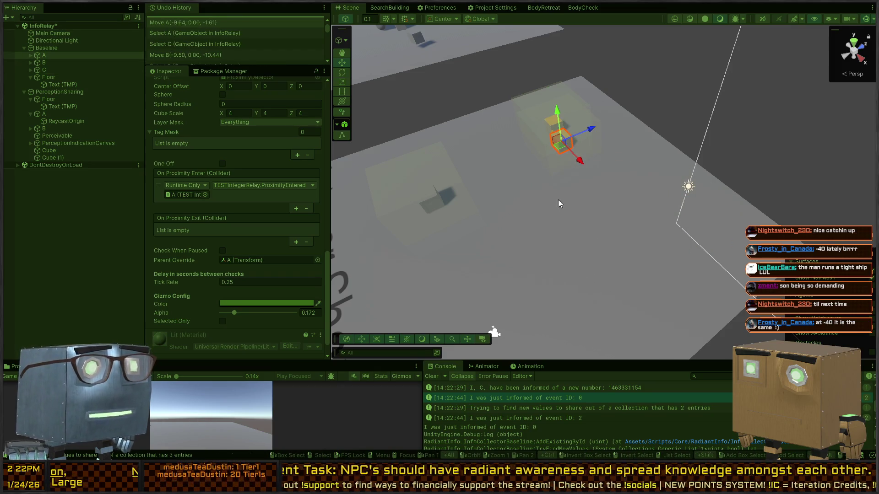
pyautogui.click(552, 121)
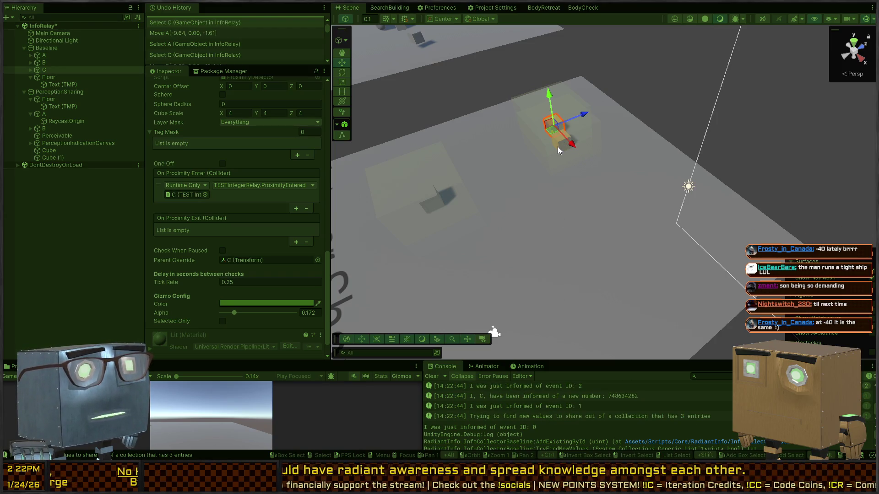
pyautogui.click(562, 138)
pyautogui.click(565, 143)
pyautogui.hotkey('ctrl', 'p')
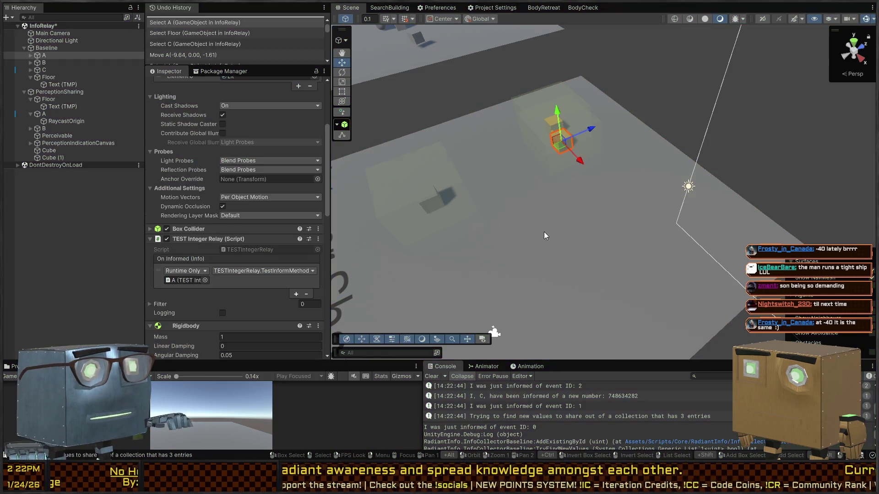
# Restart play mode, clear the console, and move cube B into the lower zone
pyautogui.hotkey('ctrl', 'p')
pyautogui.click(430, 376)
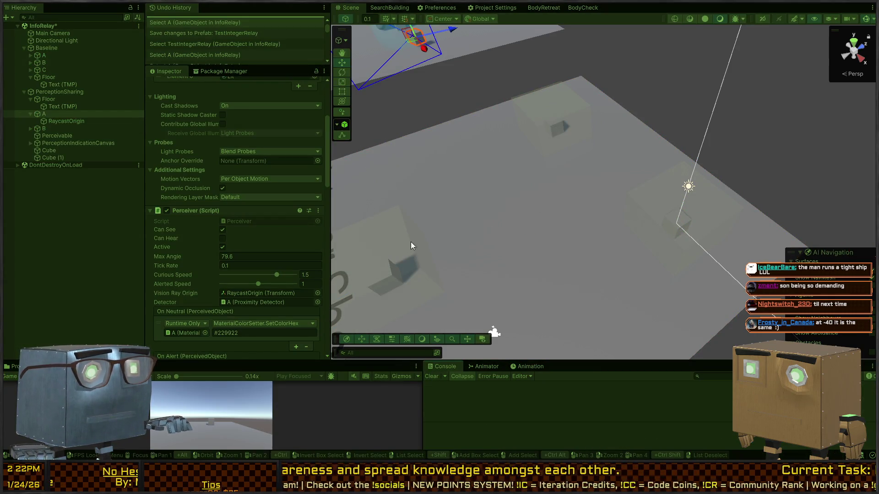
pyautogui.click(418, 279)
pyautogui.moveTo(423, 282)
pyautogui.mouseDown()
pyautogui.moveTo(674, 240)
pyautogui.moveTo(507, 265)
pyautogui.moveTo(499, 283)
pyautogui.mouseUp()
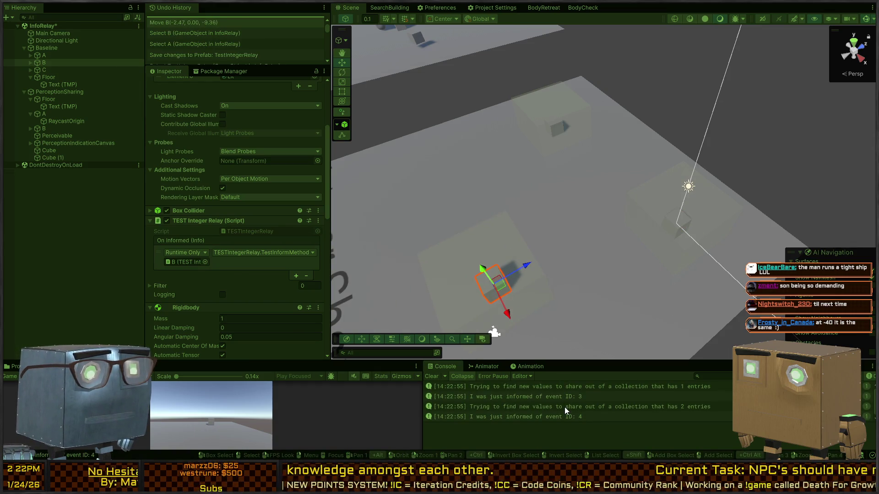
pyautogui.click(434, 374)
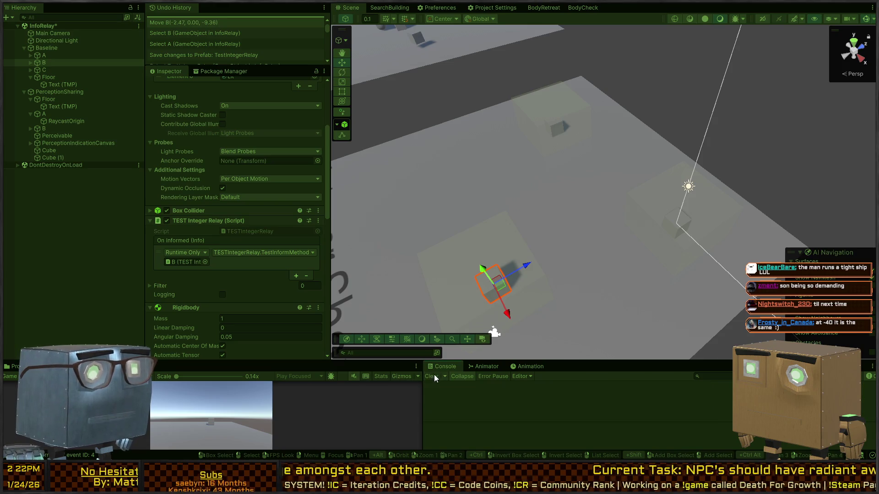
# Move cube A into cube C's area and enlarge the console and game panels
pyautogui.click(675, 226)
pyautogui.scroll(-3, 199, 243)
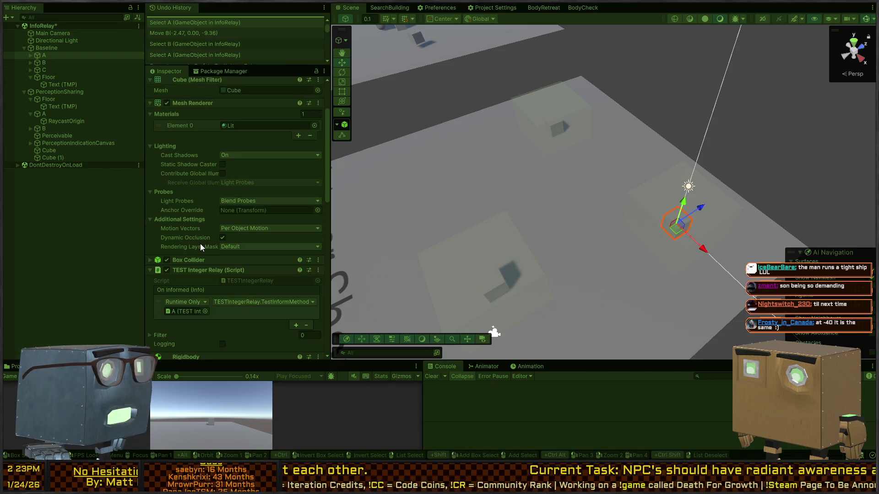
pyautogui.click(500, 287)
pyautogui.click(674, 229)
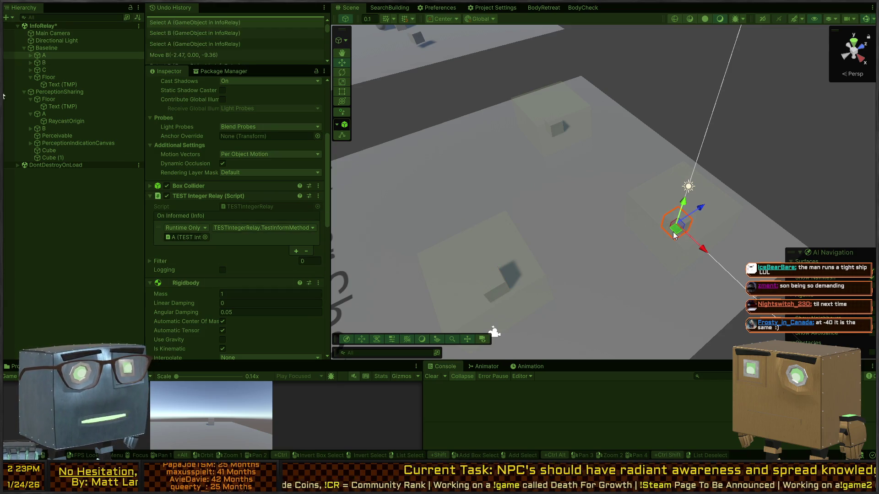
pyautogui.moveTo(679, 234); pyautogui.dragTo(576, 205)
pyautogui.scroll(1, 593, 414)
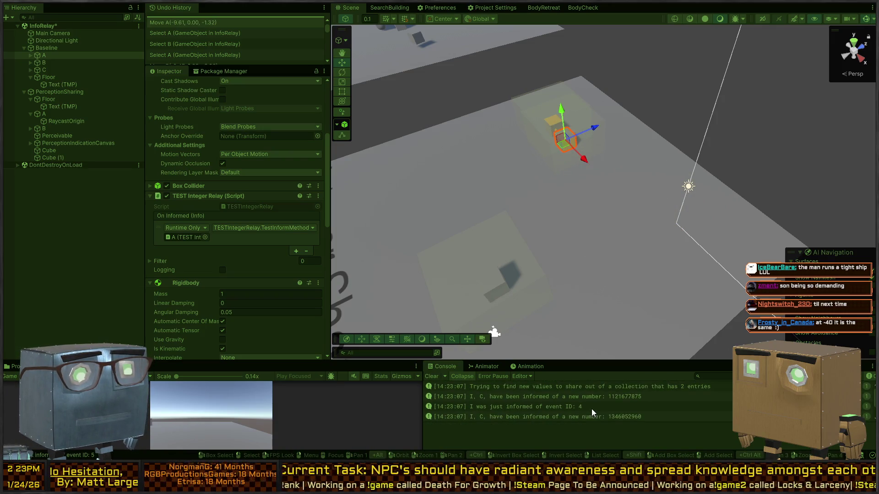
pyautogui.moveTo(581, 360); pyautogui.dragTo(549, 196)
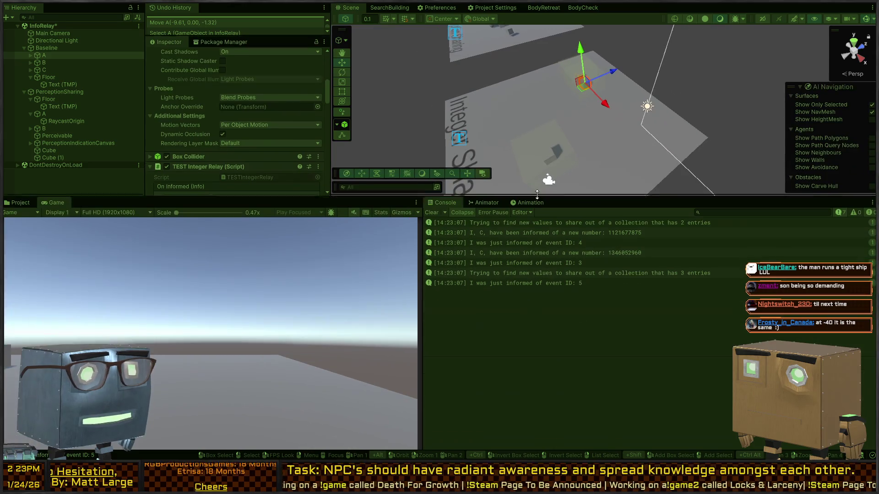
pyautogui.click(528, 232)
pyautogui.click(511, 250)
pyautogui.click(542, 229)
pyautogui.click(522, 251)
pyautogui.click(545, 231)
pyautogui.click(539, 247)
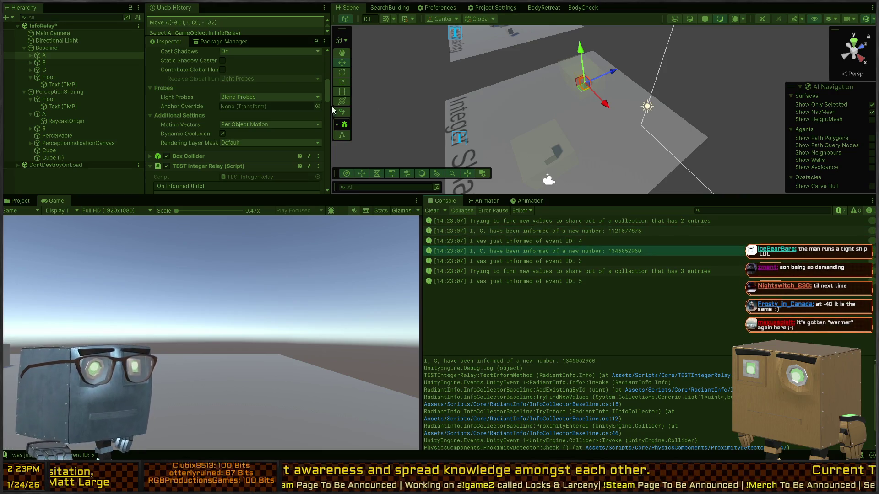
# Frame cube C, then drag PerceptionSharing's perceiver A toward the Perceivable until it detects it
pyautogui.click(43, 70)
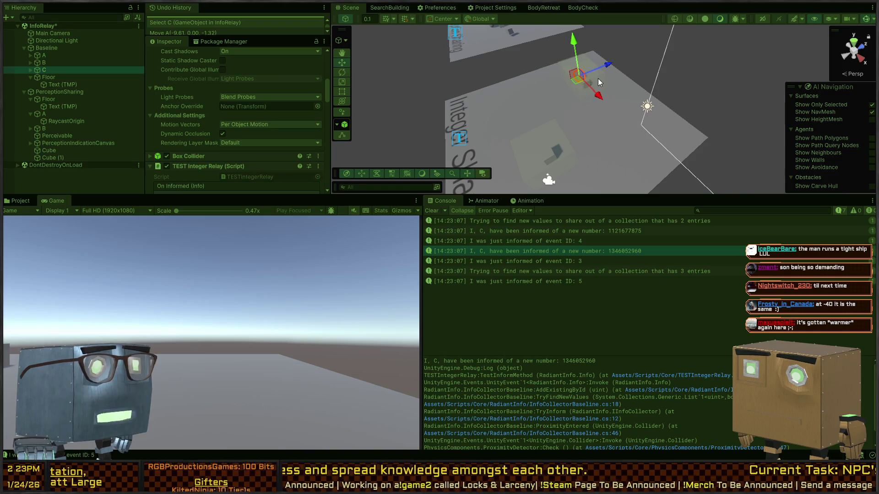
pyautogui.press('f')
pyautogui.moveTo(591, 85)
pyautogui.mouseDown()
pyautogui.moveTo(734, 146)
pyautogui.moveTo(581, 151)
pyautogui.moveTo(426, 112)
pyautogui.moveTo(589, 142)
pyautogui.moveTo(551, 153)
pyautogui.mouseUp()
pyautogui.scroll(-3, 734, 147)
pyautogui.click(600, 138)
pyautogui.moveTo(599, 138)
pyautogui.mouseDown()
pyautogui.moveTo(567, 118)
pyautogui.moveTo(580, 136)
pyautogui.moveTo(655, 115)
pyautogui.moveTo(533, 148)
pyautogui.moveTo(617, 120)
pyautogui.moveTo(621, 41)
pyautogui.moveTo(612, 41)
pyautogui.mouseUp()
pyautogui.hotkey('ctrl', 'p')
pyautogui.hotkey('ctrl', 'p')
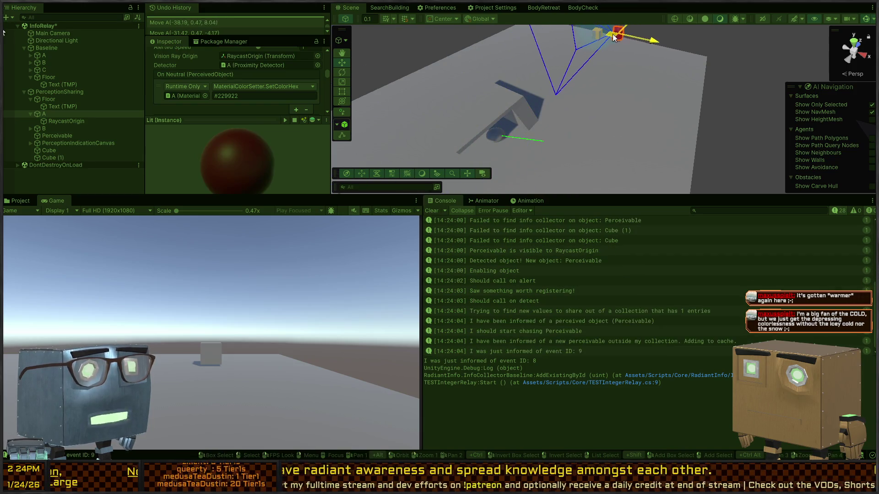
# Show the Project browser in place of the Game view and fly the Scene camera toward perceiver A
pyautogui.hotkey('ctrl', '5')
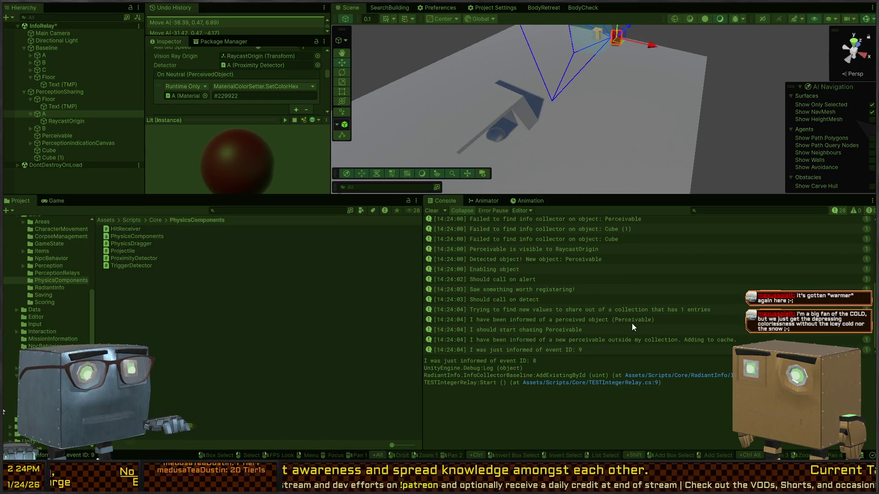
pyautogui.rightClick(582, 135)
pyautogui.press('w')
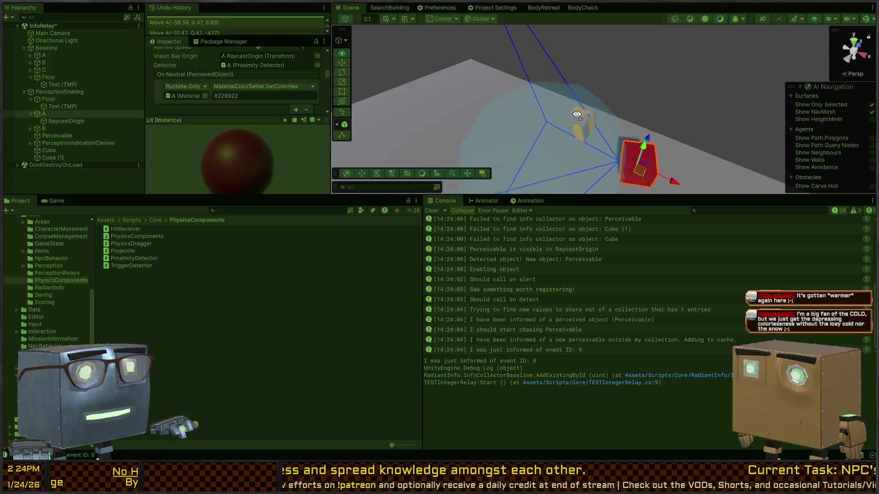
pyautogui.press('s')
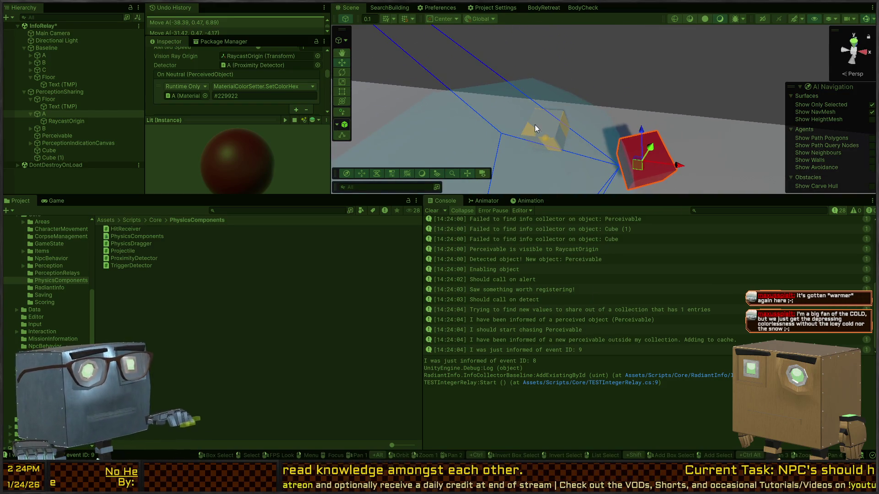
# Review relay cube B's Inspector components, then stop play mode
pyautogui.click(535, 125)
pyautogui.scroll(-3, 200, 107)
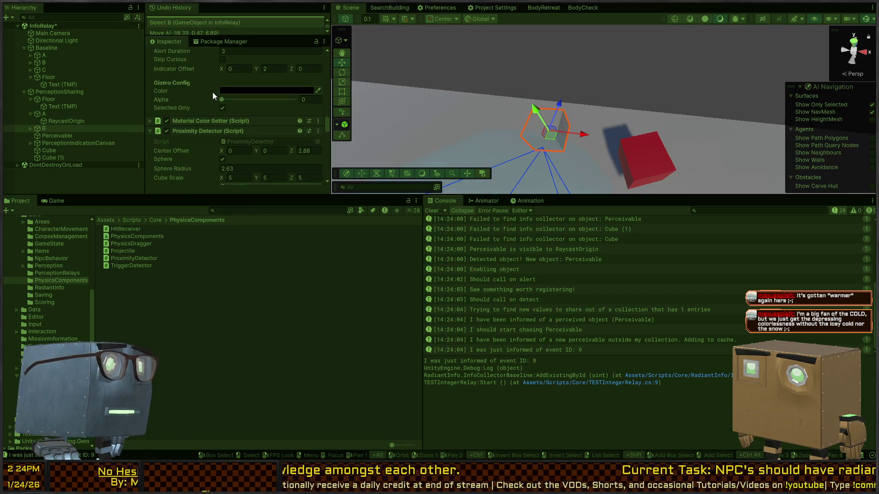
pyautogui.scroll(-5, 212, 95)
pyautogui.scroll(-8, 210, 107)
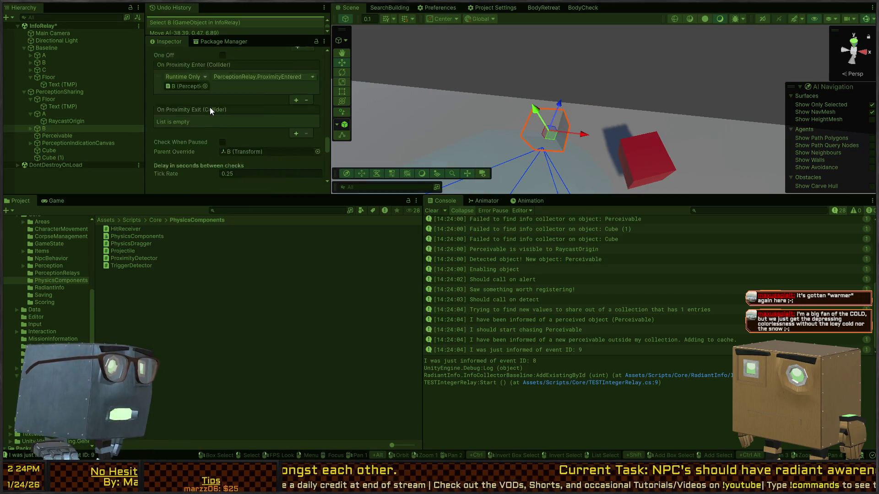
pyautogui.scroll(-2, 207, 114)
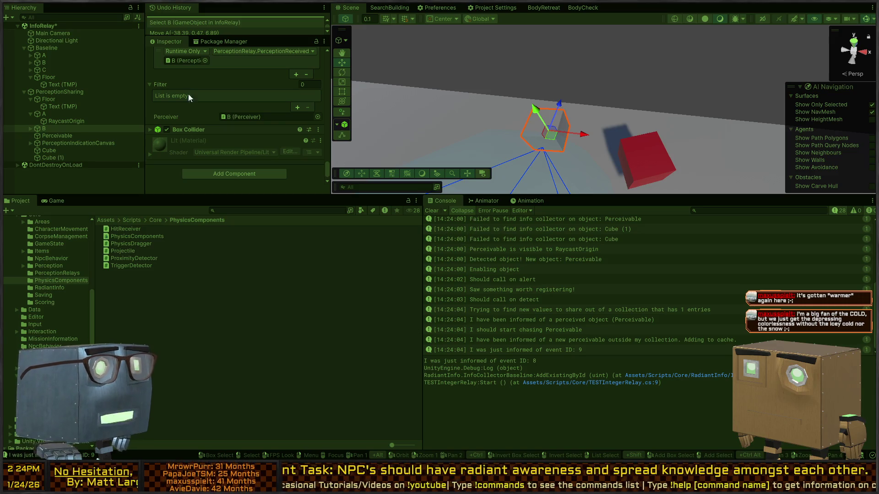
pyautogui.scroll(2, 190, 119)
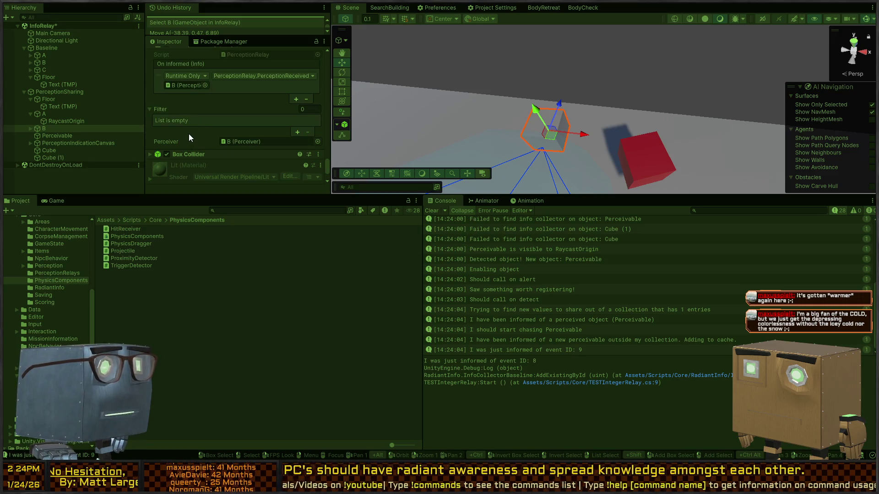
pyautogui.scroll(-10, 188, 134)
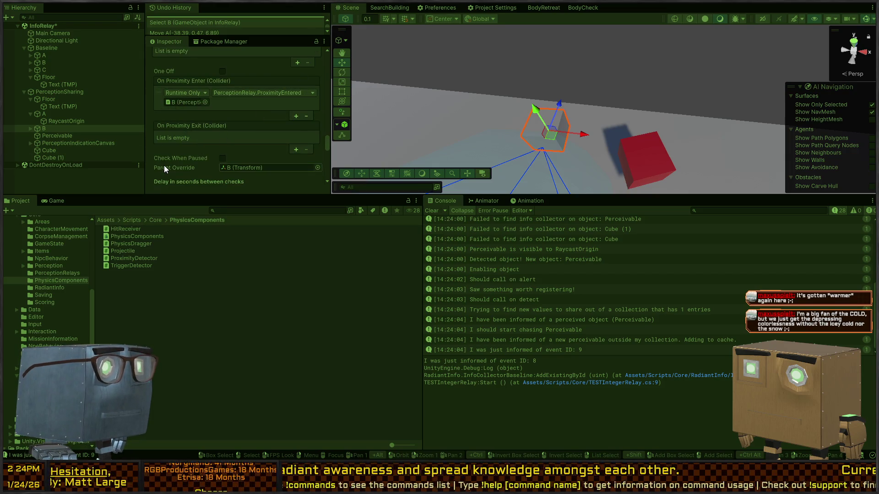
pyautogui.scroll(-3, 174, 154)
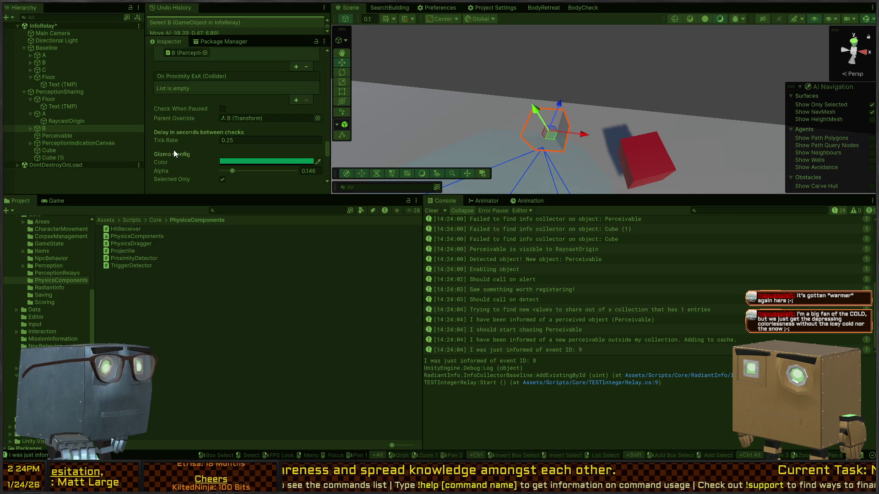
pyautogui.hotkey('ctrl', 'p')
pyautogui.scroll(3, 47, 268)
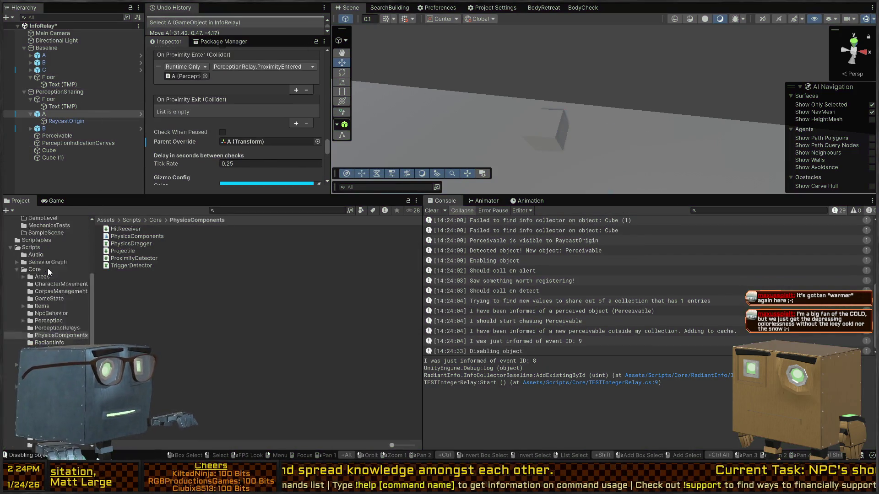
# Open the Prologue's Mission 1 Remake2 scene and fly the Scene view toward the road and characters
pyautogui.scroll(5, 47, 268)
pyautogui.click(31, 233)
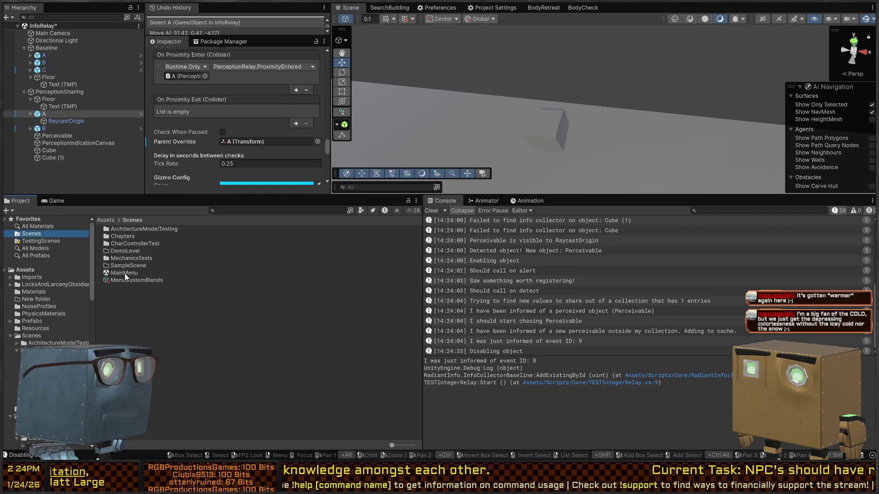
pyautogui.doubleClick(123, 236)
pyautogui.doubleClick(146, 231)
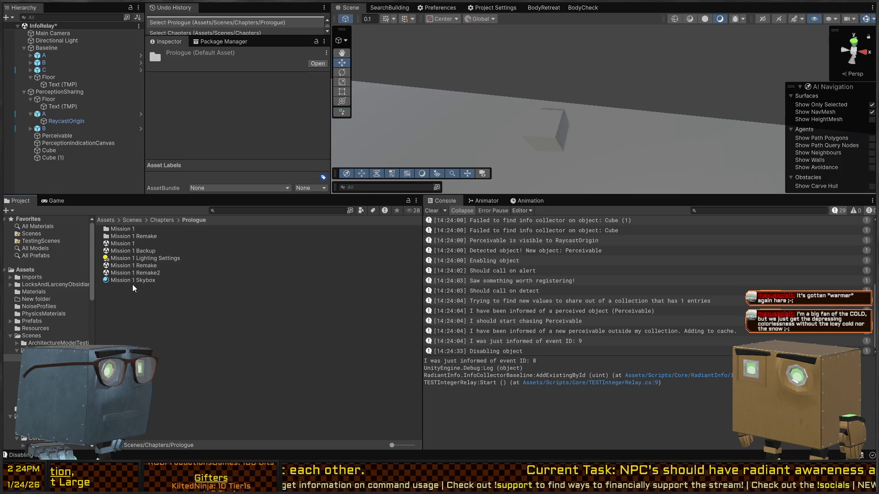
pyautogui.click(142, 273)
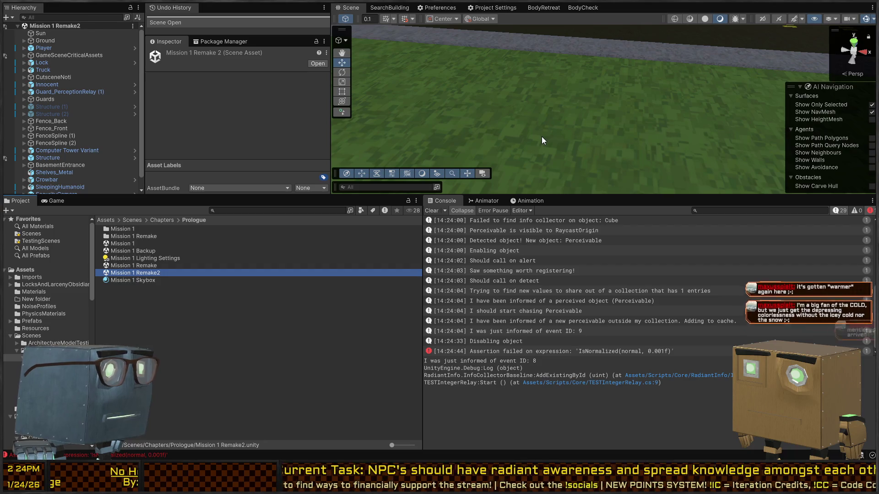
pyautogui.moveTo(584, 194)
pyautogui.mouseDown()
pyautogui.moveTo(585, 291)
pyautogui.moveTo(536, 155)
pyautogui.moveTo(764, 141)
pyautogui.moveTo(557, 172)
pyautogui.moveTo(861, 149)
pyautogui.moveTo(582, 159)
pyautogui.mouseUp()
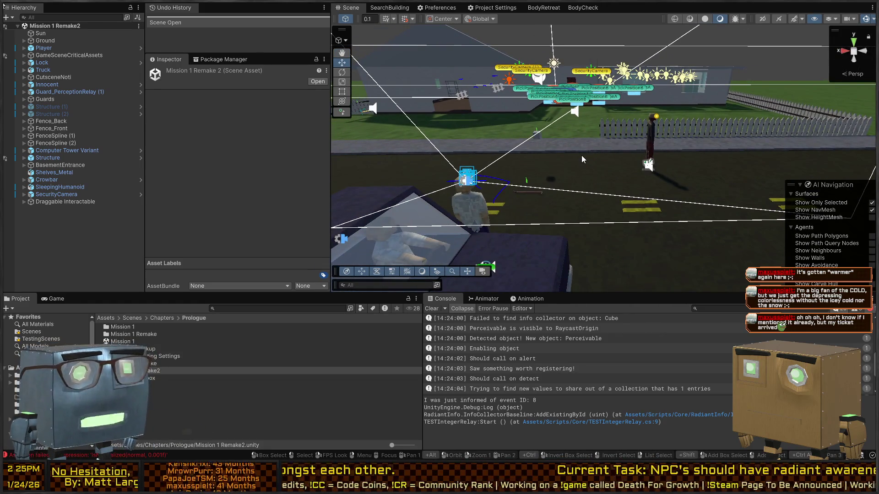
pyautogui.moveTo(536, 139)
pyautogui.mouseDown()
pyautogui.moveTo(628, 138)
pyautogui.moveTo(537, 115)
pyautogui.moveTo(575, 102)
pyautogui.moveTo(699, 157)
pyautogui.moveTo(600, 155)
pyautogui.moveTo(611, 180)
pyautogui.mouseUp()
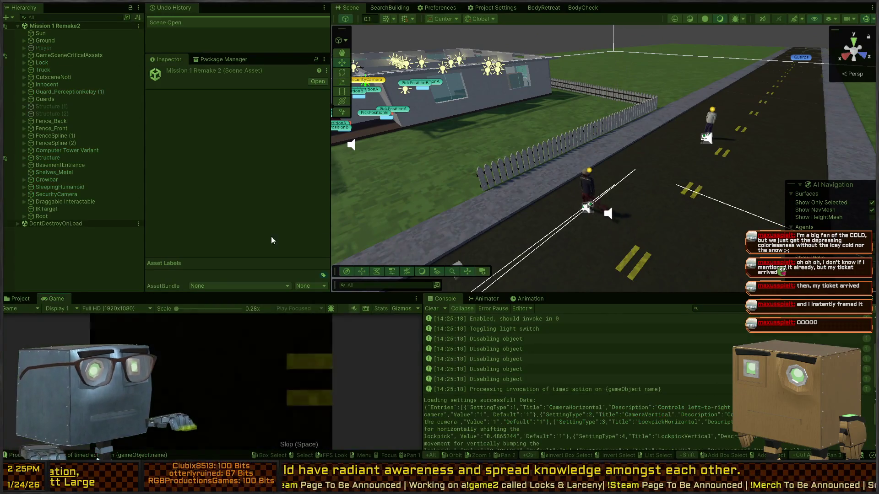
# Skip the opening cutscene, put away the player's phone, then end the play test
pyautogui.press('space')
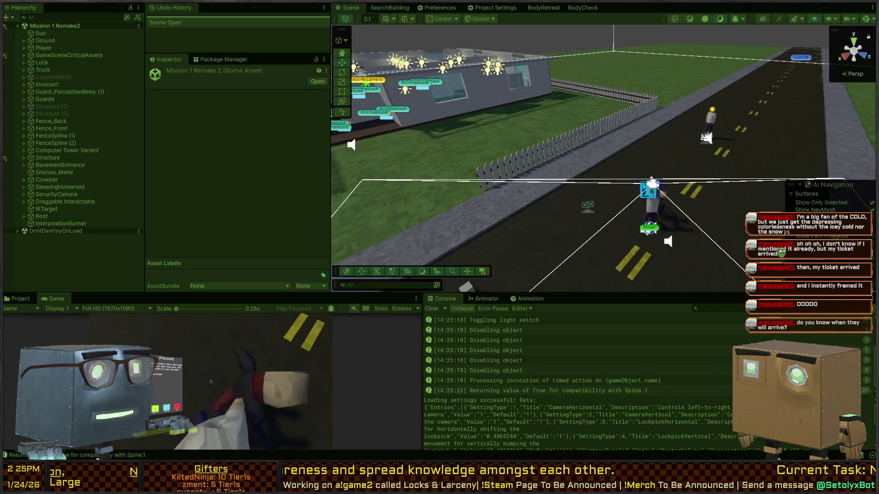
pyautogui.press('Tab')
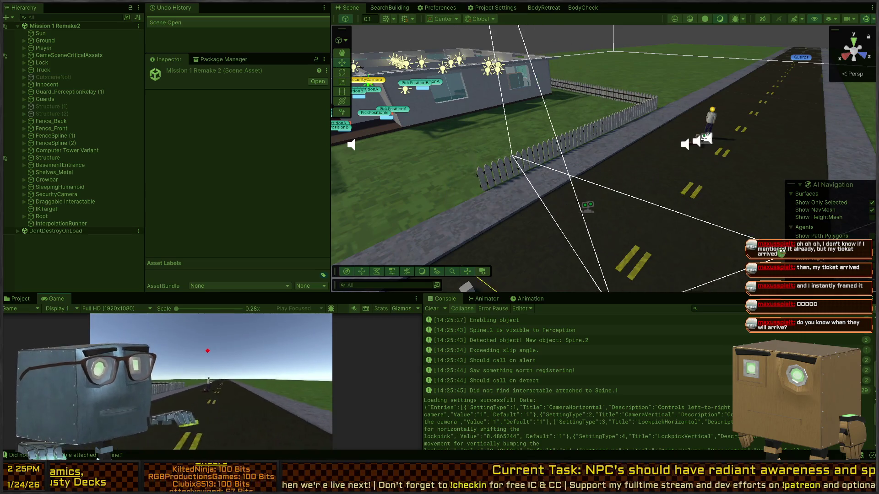
pyautogui.hotkey('ctrl', 'p')
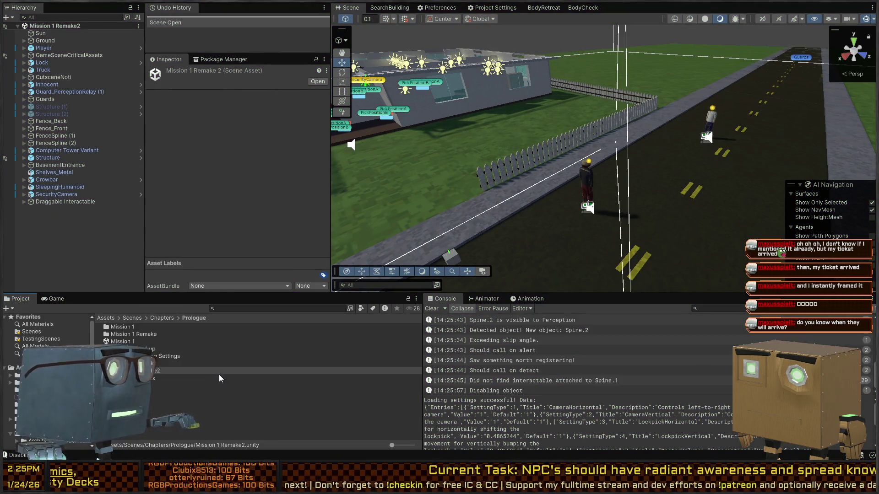
pyautogui.hotkey('ctrl', 'p')
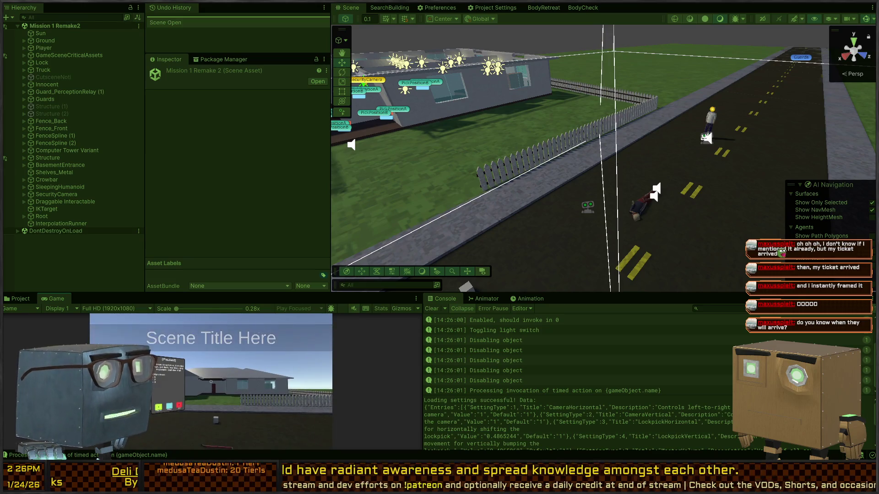
pyautogui.click(210, 383)
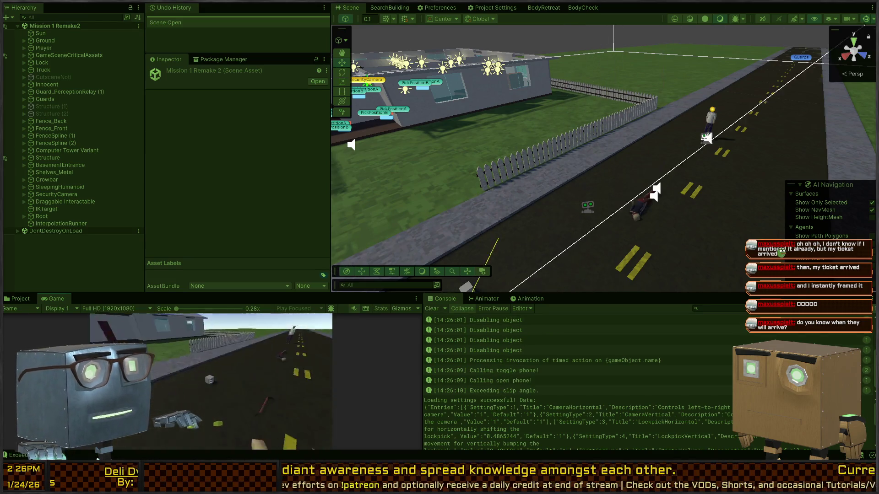
pyautogui.press('w')
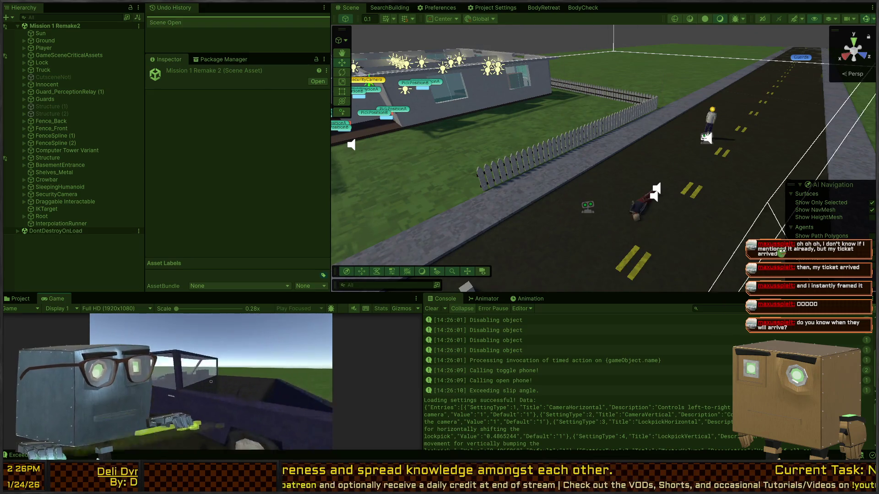
pyautogui.press('s')
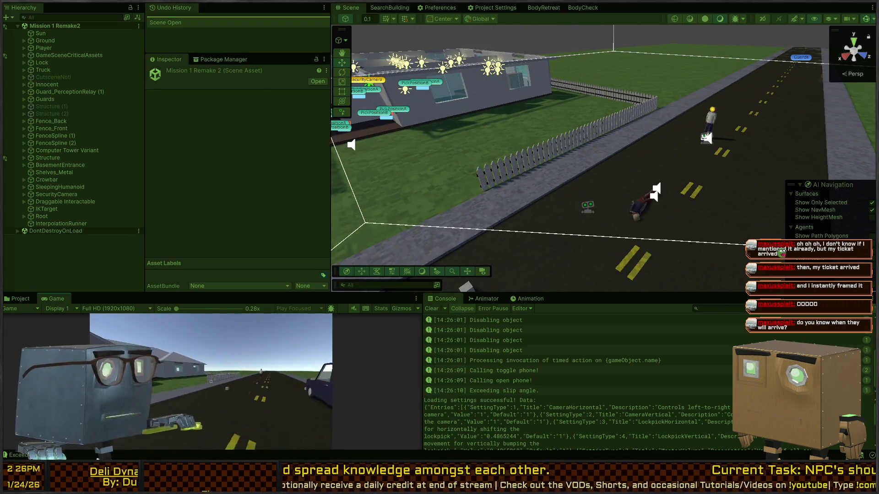
pyautogui.press('w')
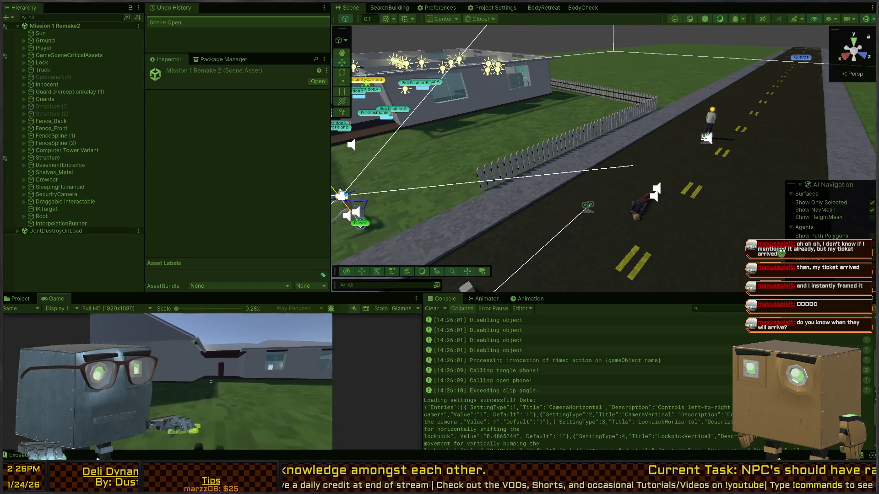
pyautogui.press('w')
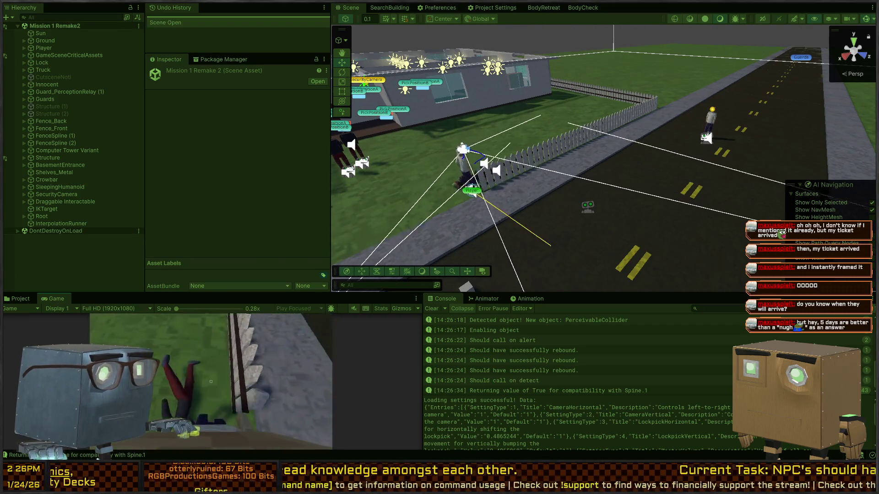
pyautogui.hotkey('ctrl', 'p')
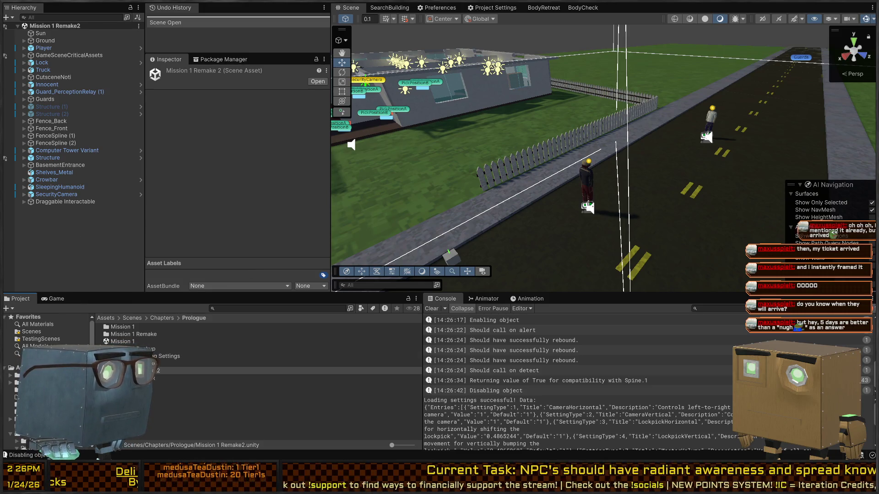
# Open the InfoRelay scene from Scenes/MechanicsTests and orbit over its PerceptionSharing setup
pyautogui.click(28, 332)
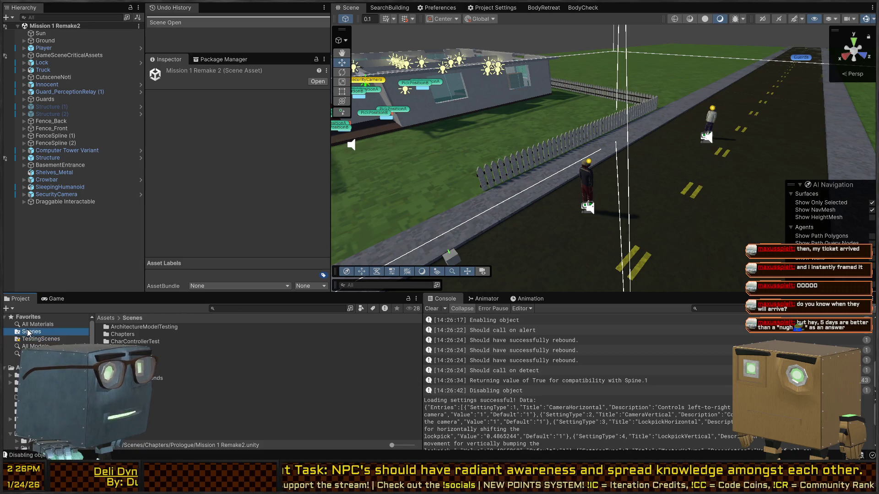
pyautogui.doubleClick(128, 356)
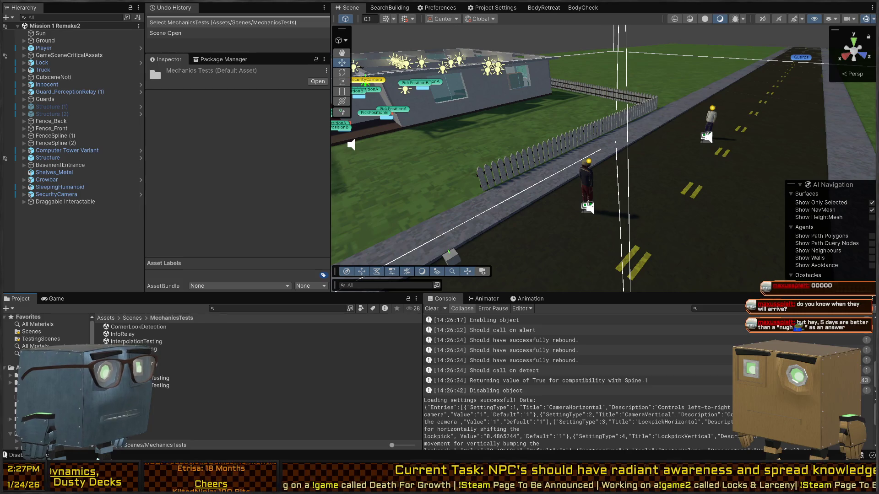
pyautogui.click(183, 393)
pyautogui.click(183, 371)
pyautogui.click(183, 356)
pyautogui.click(183, 364)
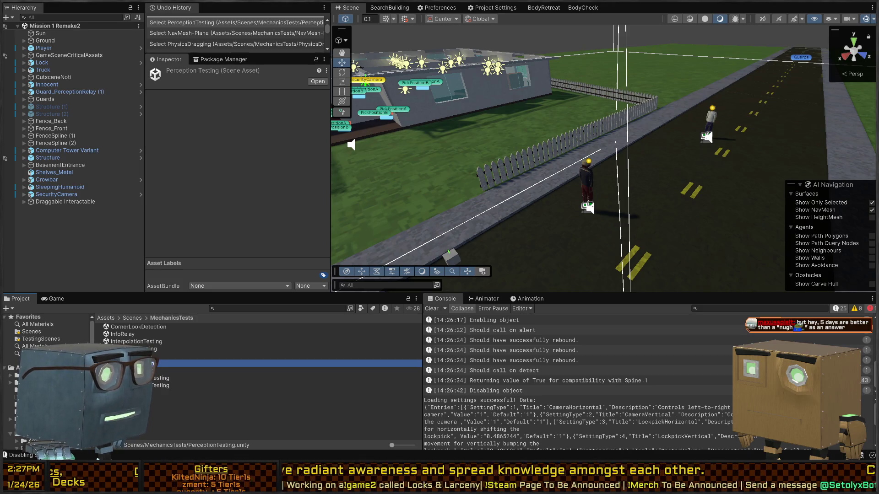
pyautogui.doubleClick(127, 337)
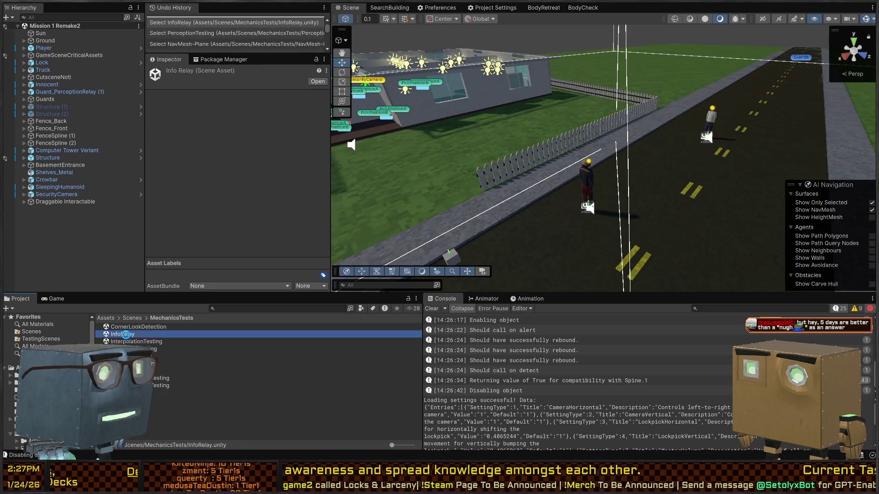
pyautogui.moveTo(455, 229)
pyautogui.mouseDown()
pyautogui.moveTo(557, 92)
pyautogui.moveTo(668, 143)
pyautogui.moveTo(632, 131)
pyautogui.mouseUp()
# Inspect the Perceivable sphere and relay cubes A and B in the Inspector
pyautogui.press('w')
pyautogui.click(604, 120)
pyautogui.scroll(-10, 202, 146)
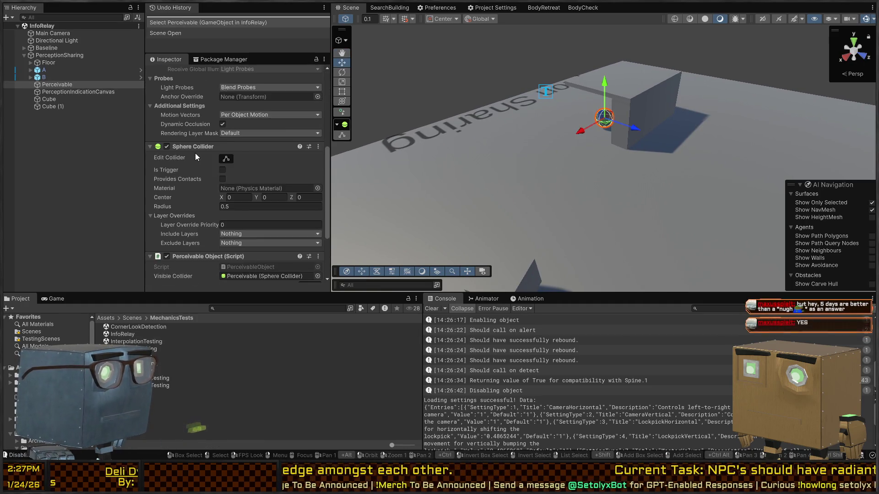
pyautogui.moveTo(412, 160)
pyautogui.mouseDown()
pyautogui.moveTo(595, 119)
pyautogui.moveTo(696, 144)
pyautogui.moveTo(744, 174)
pyautogui.moveTo(696, 155)
pyautogui.mouseUp()
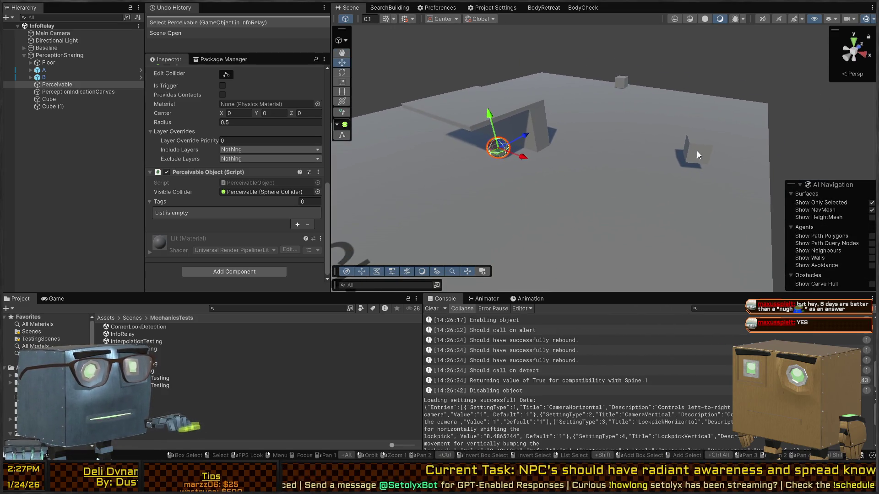
pyautogui.click(697, 152)
pyautogui.moveTo(507, 158)
pyautogui.mouseDown()
pyautogui.moveTo(570, 211)
pyautogui.moveTo(623, 202)
pyautogui.moveTo(608, 197)
pyautogui.moveTo(577, 136)
pyautogui.mouseUp()
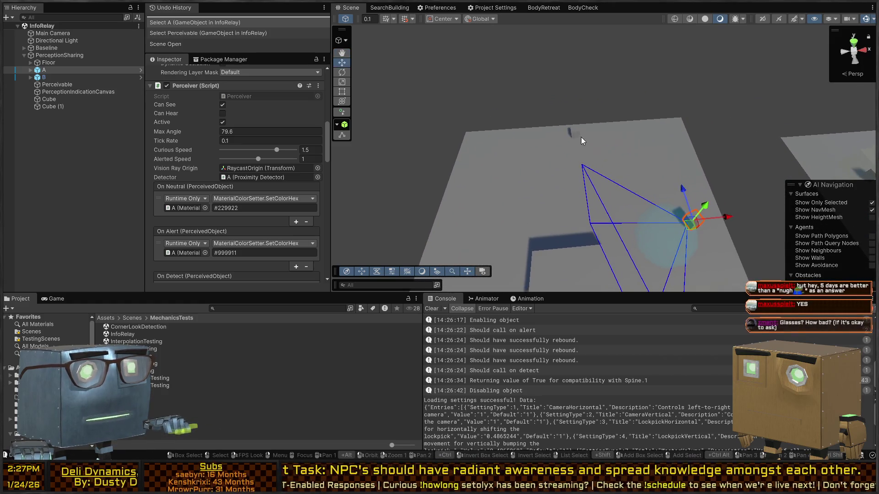
pyautogui.click(575, 133)
pyautogui.scroll(-10, 189, 163)
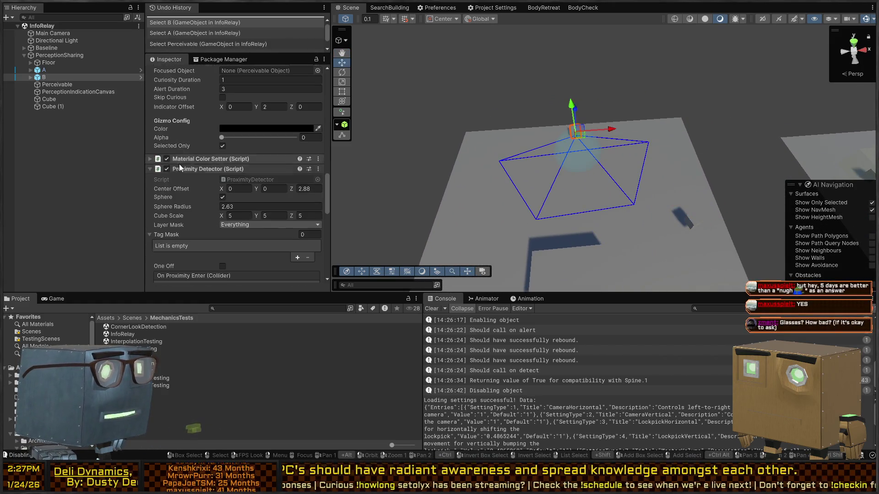
pyautogui.scroll(-3, 217, 176)
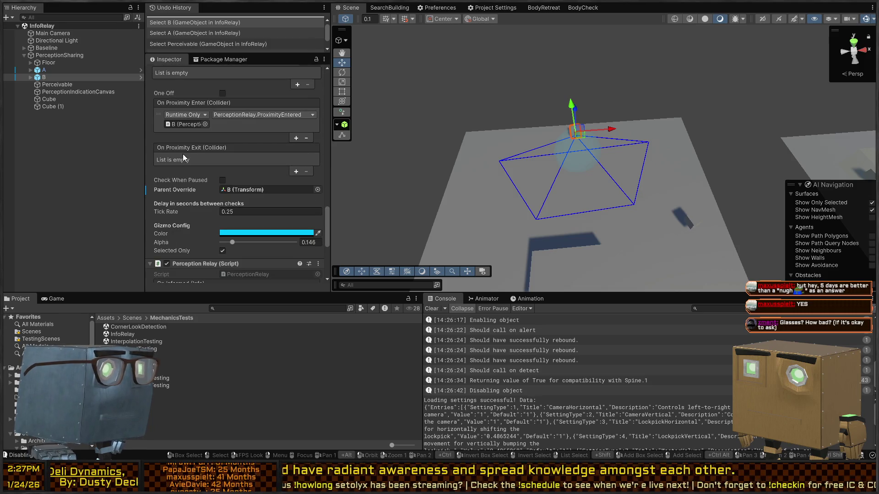
pyautogui.scroll(-6, 185, 153)
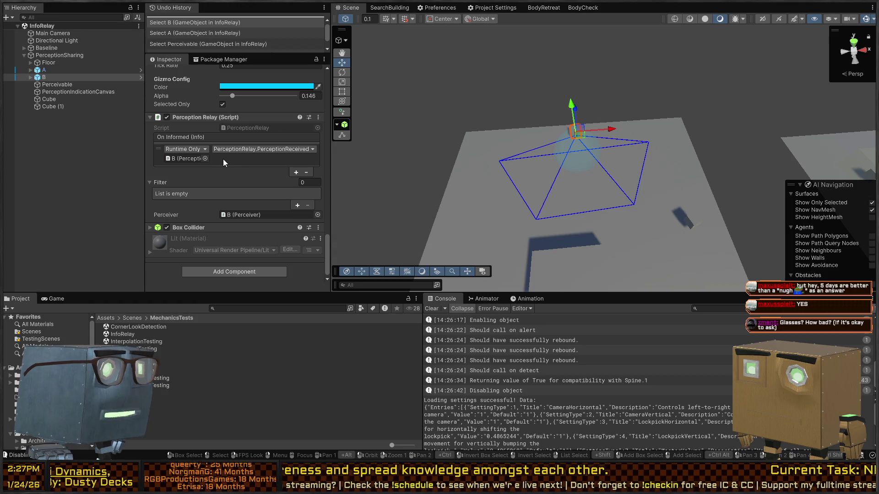
# Reveal and open B's PerceptionRelay script in Visual Studio, then clear Unity's console
pyautogui.click(245, 129)
pyautogui.doubleClick(244, 129)
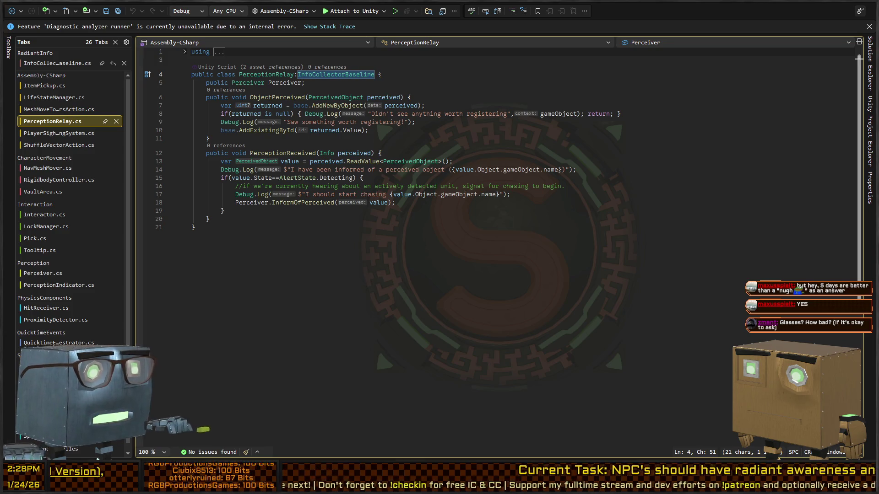
pyautogui.hotkey('alt', 'Tab')
pyautogui.click(431, 310)
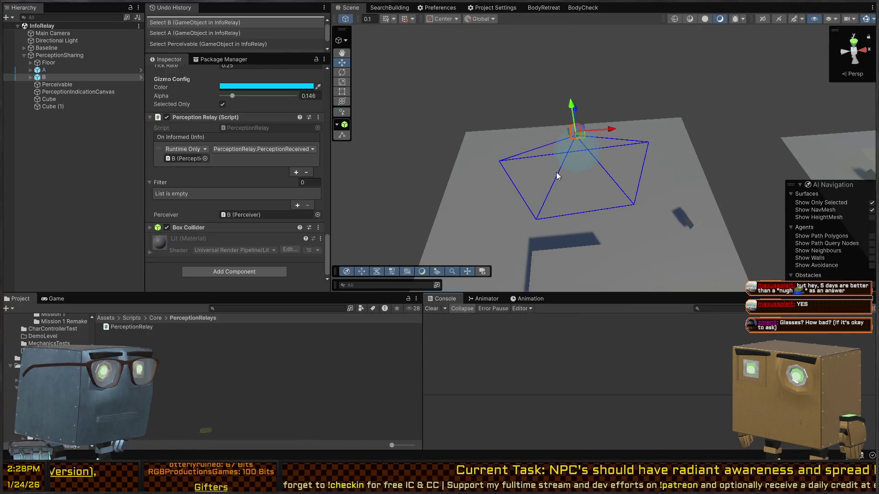
# Play the InfoRelay test, moving and rotating cube A toward the Perceivable, then stop
pyautogui.hotkey('ctrl', 'p')
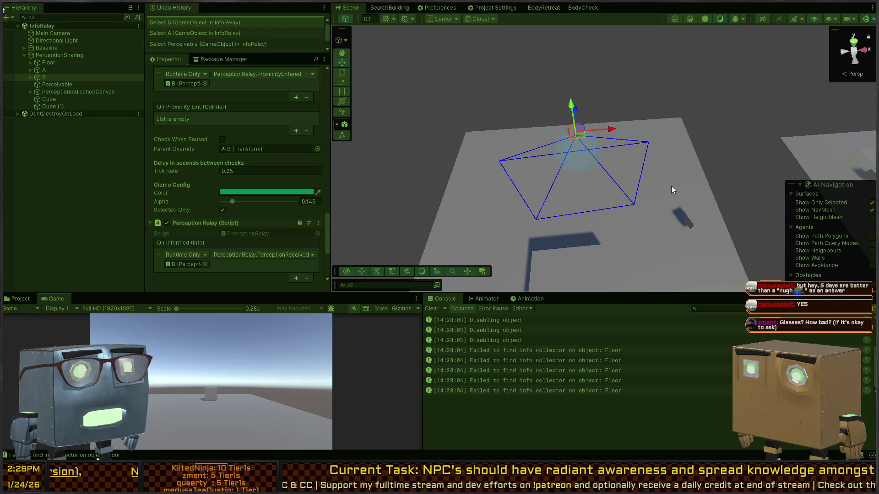
pyautogui.moveTo(696, 205)
pyautogui.mouseDown()
pyautogui.moveTo(688, 212)
pyautogui.moveTo(647, 198)
pyautogui.moveTo(658, 197)
pyautogui.mouseUp()
pyautogui.click(658, 197)
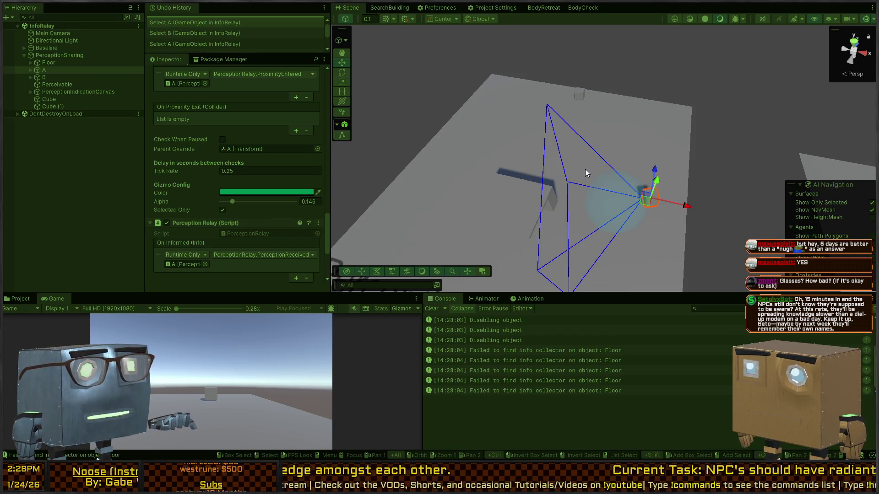
pyautogui.moveTo(672, 149)
pyautogui.mouseDown()
pyautogui.moveTo(684, 215)
pyautogui.moveTo(690, 164)
pyautogui.moveTo(646, 169)
pyautogui.moveTo(577, 202)
pyautogui.mouseUp()
pyautogui.moveTo(653, 228)
pyautogui.mouseDown()
pyautogui.moveTo(599, 208)
pyautogui.moveTo(579, 188)
pyautogui.moveTo(570, 215)
pyautogui.moveTo(575, 200)
pyautogui.moveTo(800, 188)
pyautogui.moveTo(719, 113)
pyautogui.moveTo(713, 94)
pyautogui.moveTo(677, 79)
pyautogui.moveTo(714, 119)
pyautogui.moveTo(738, 198)
pyautogui.mouseUp()
pyautogui.press('w')
pyautogui.moveTo(649, 253); pyautogui.dragTo(650, 253)
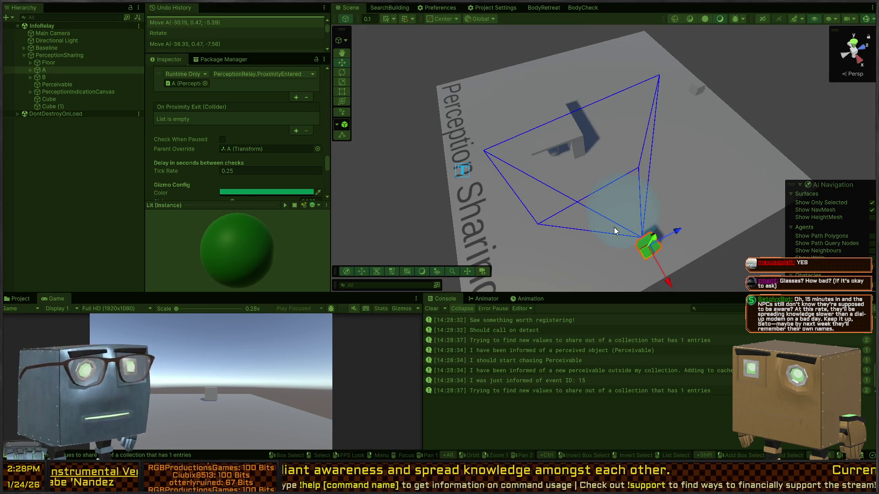
pyautogui.hotkey('ctrl', 'p')
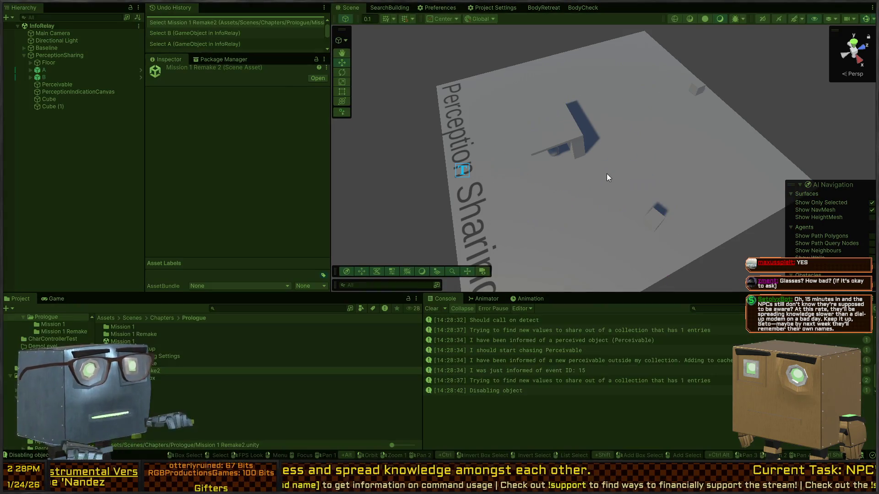
# Play the test again and move cube A to a new spot on the floor
pyautogui.hotkey('ctrl', 'p')
pyautogui.click(656, 222)
pyautogui.moveTo(655, 226); pyautogui.dragTo(566, 174)
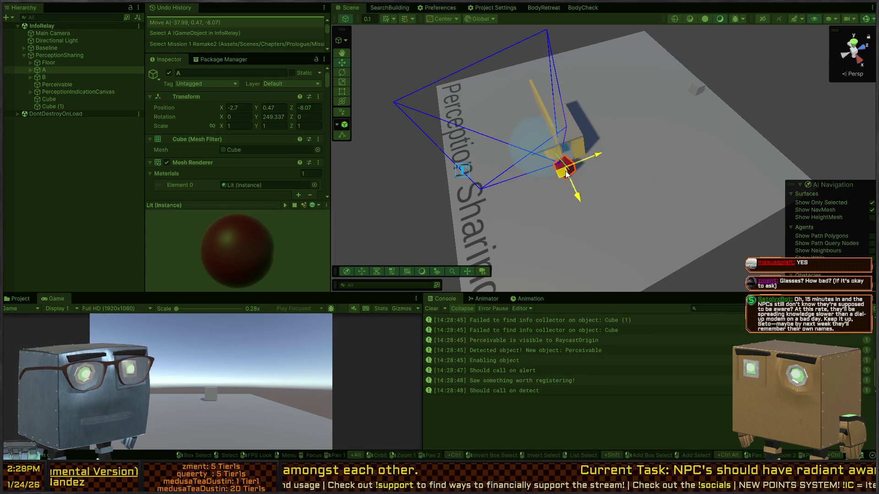
pyautogui.moveTo(566, 174); pyautogui.dragTo(566, 174)
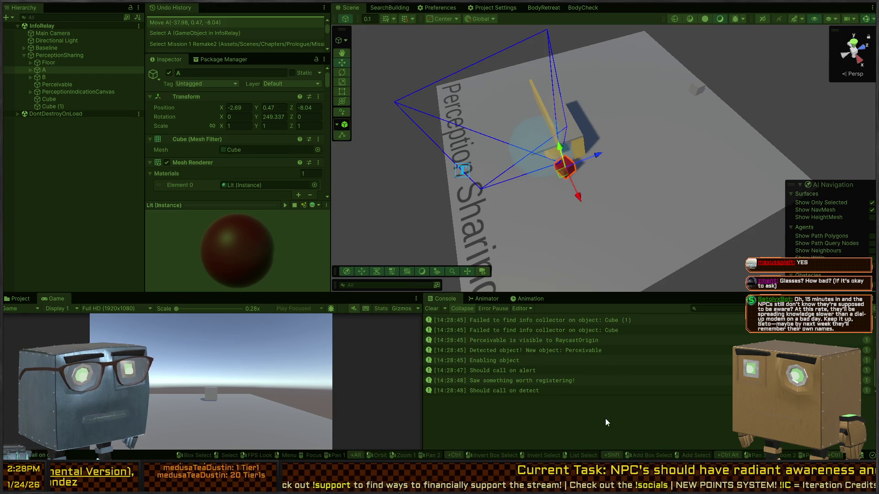
# Open the 'Saw something worth registering!' log's source in PerceptionRelay.cs at the AddExistingById call
pyautogui.hotkey('ctrl', '5')
pyautogui.click(511, 381)
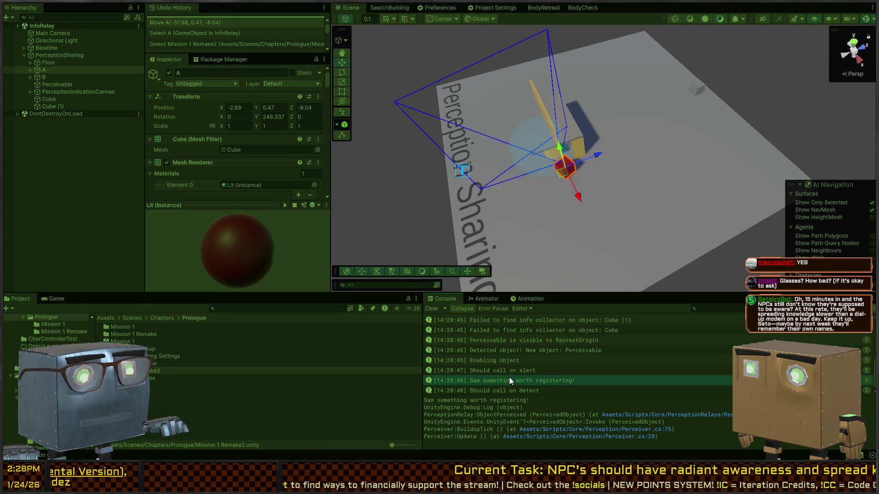
pyautogui.scroll(5, 524, 350)
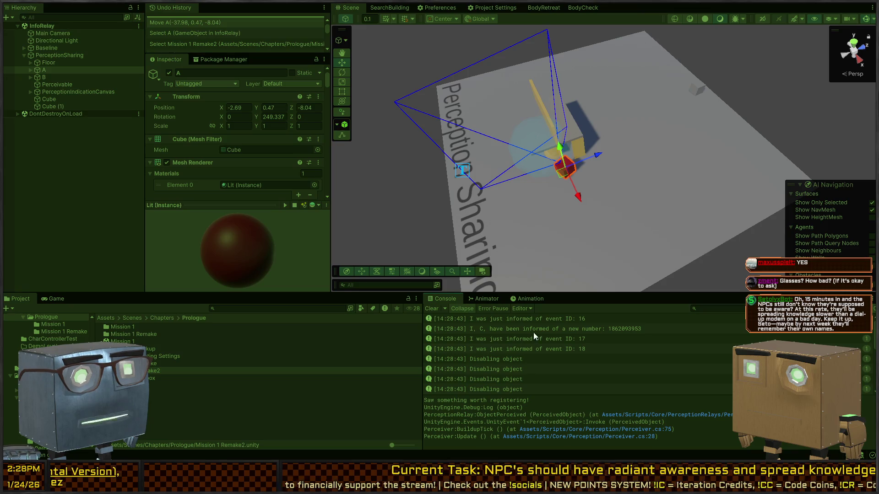
pyautogui.scroll(-5, 527, 329)
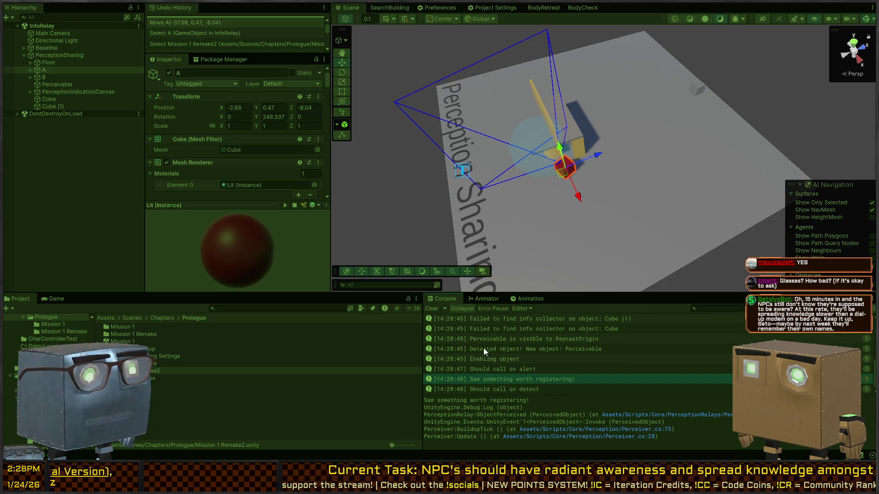
pyautogui.doubleClick(518, 380)
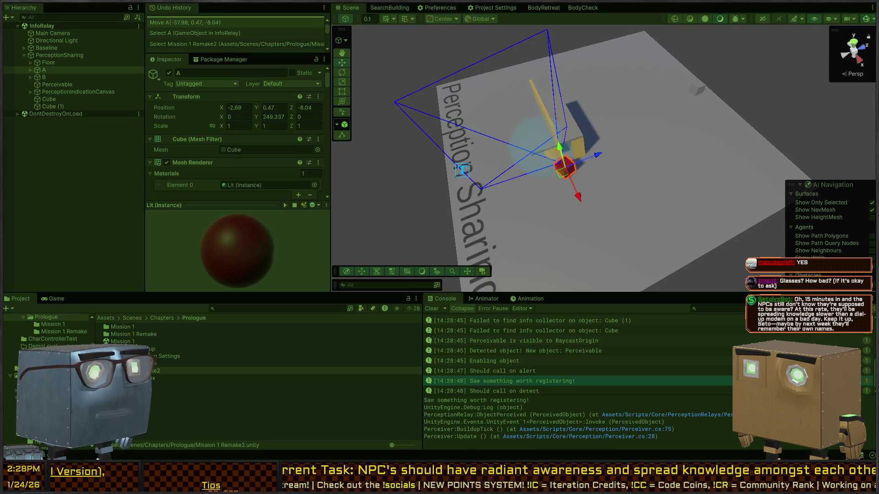
pyautogui.click(273, 130)
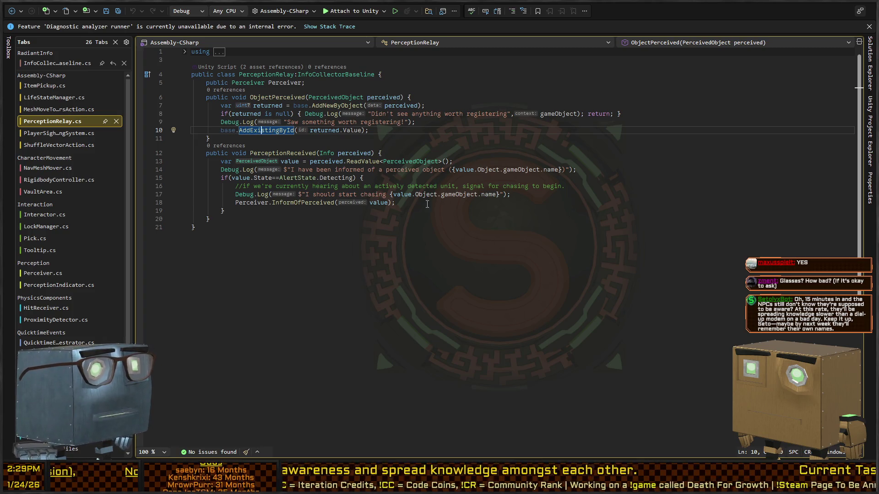
# Stop Unity's play mode, then review AddExistingById's definition and its OnInformed and TryAddWithoutInvoke uses
pyautogui.hotkey('alt', 'Tab')
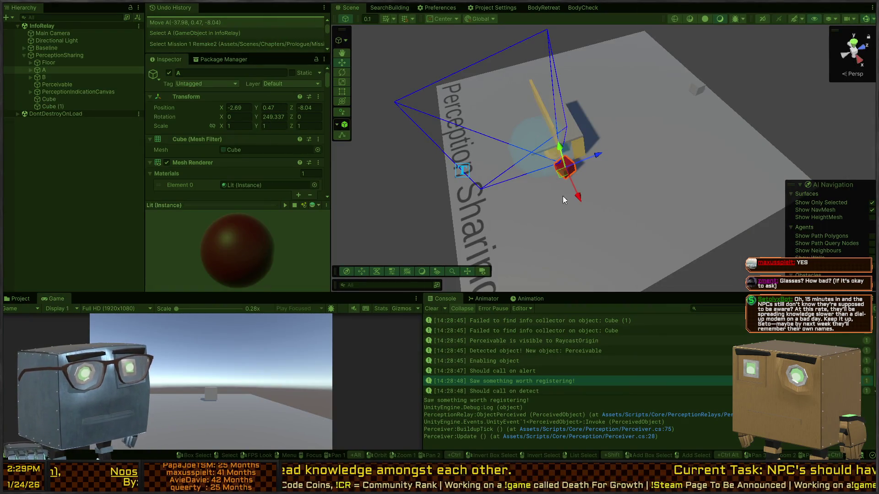
pyautogui.hotkey('ctrl', 'p')
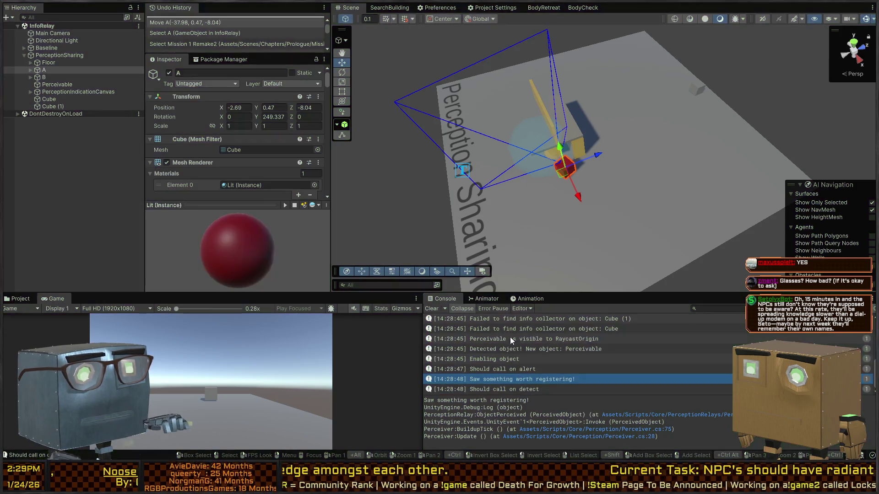
pyautogui.hotkey('alt', 'Tab')
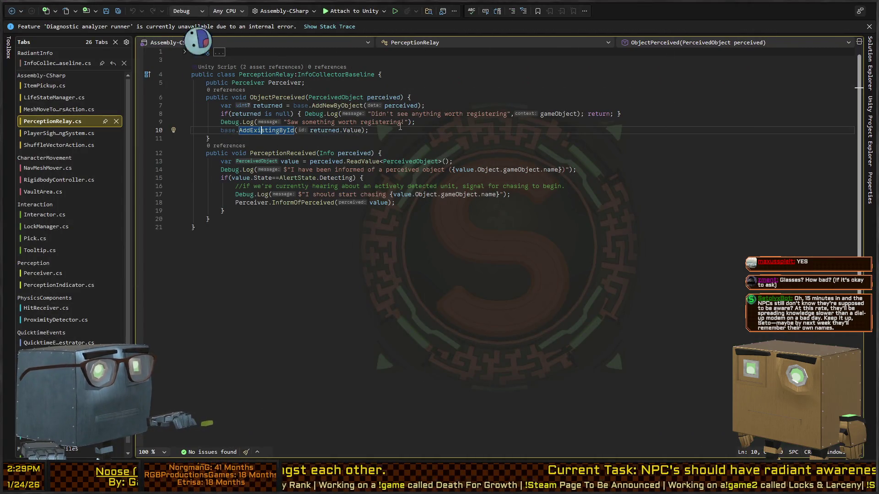
pyautogui.keyDown('ctrl'); pyautogui.click(264, 132); pyautogui.keyUp('ctrl')
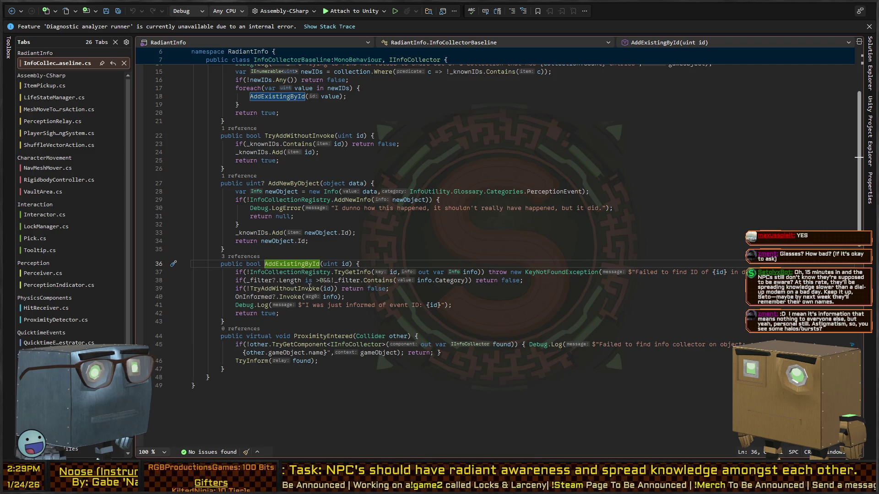
pyautogui.click(254, 297)
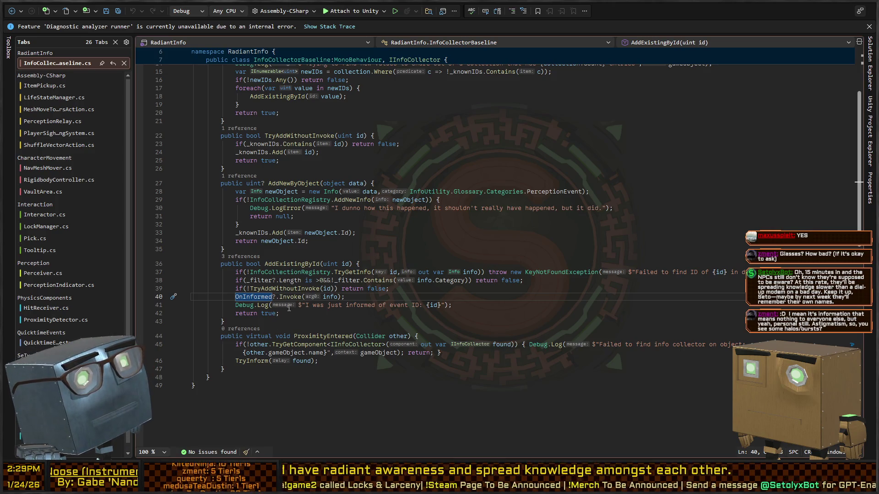
pyautogui.click(263, 288)
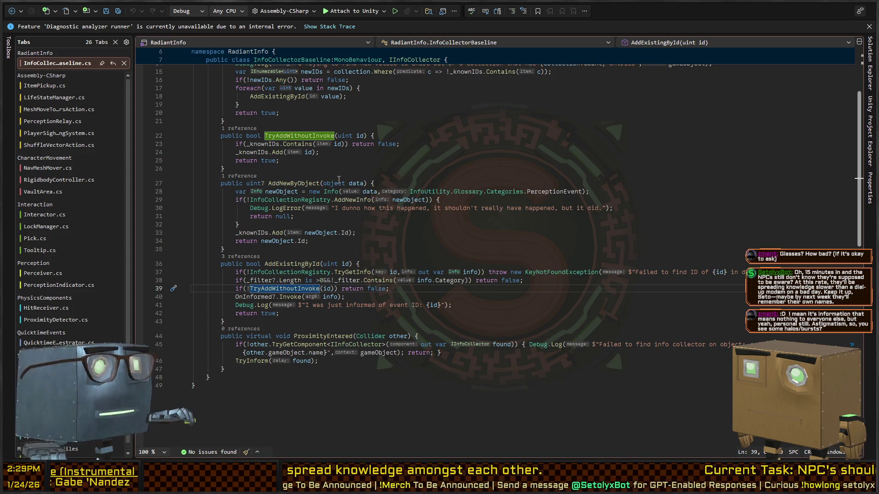
pyautogui.hotkey('ctrl', '-')
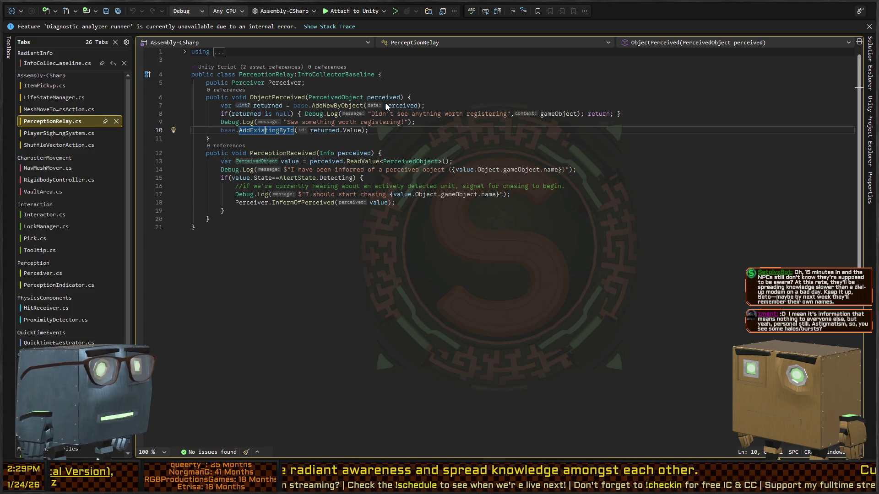
# Reformat PerceptionRelay.cs indentation and save the file
pyautogui.click(413, 142)
pyautogui.hotkey('ctrl', 'k')
pyautogui.hotkey('ctrl', 'd')
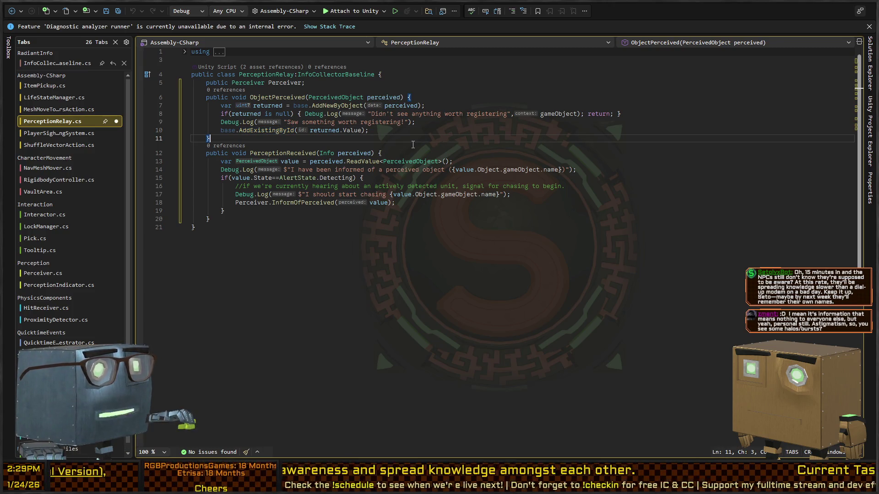
pyautogui.hotkey('ctrl', 's')
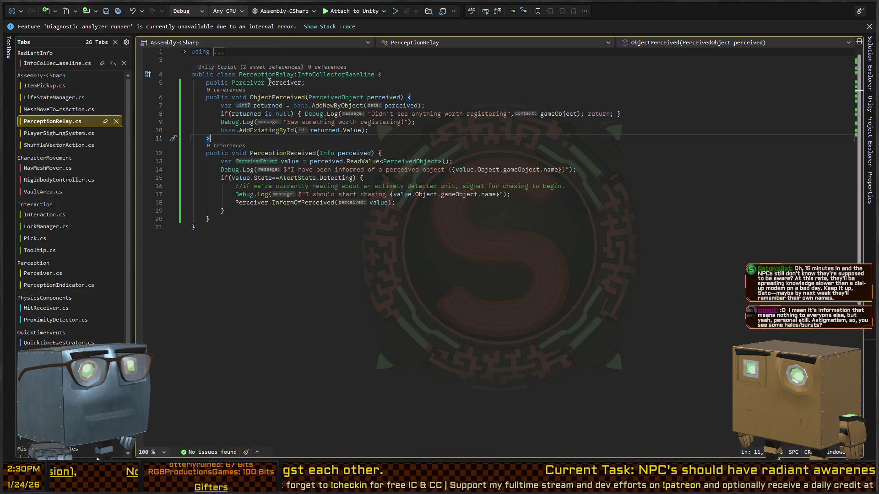
pyautogui.hotkey('ctrl', 'z')
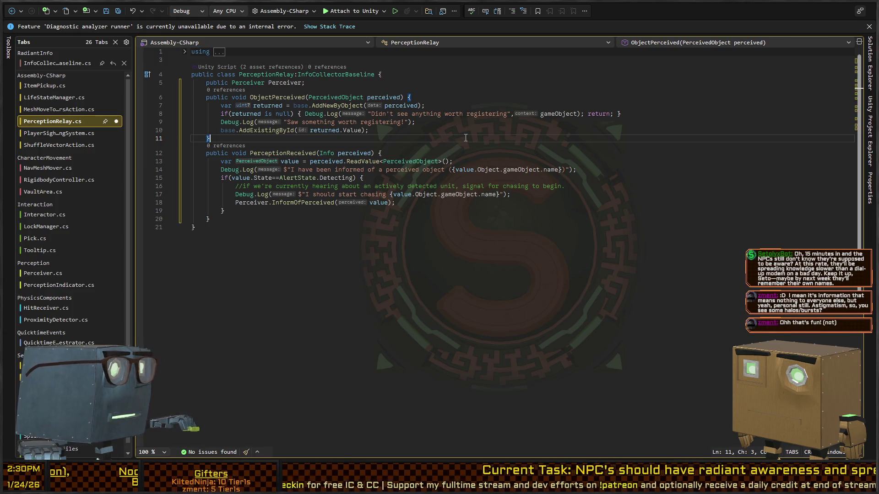
pyautogui.click(461, 133)
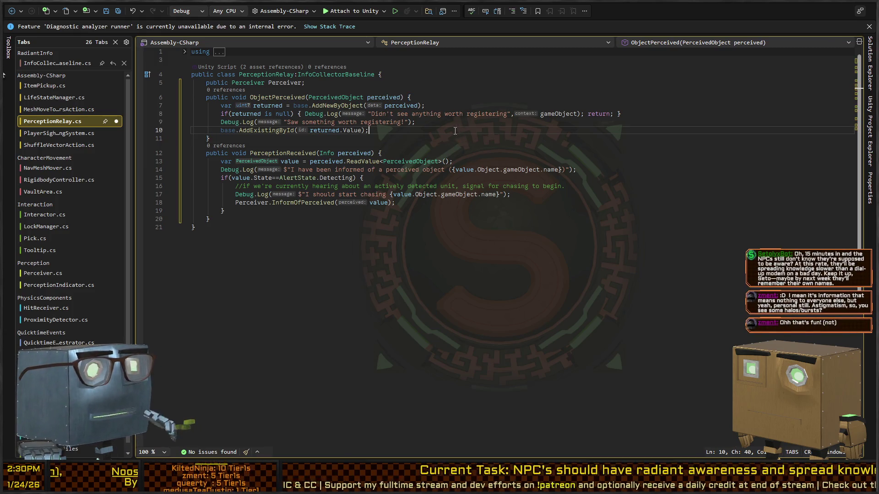
pyautogui.hotkey('ctrl', 's')
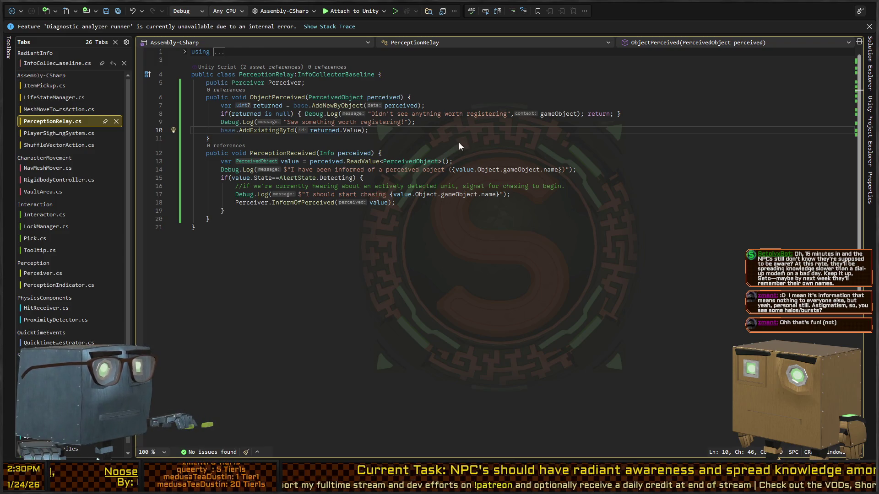
# Glance at InfoCollectorBaseline.cs, then return to the Unity editor
pyautogui.hotkey('ctrl', 'Tab')
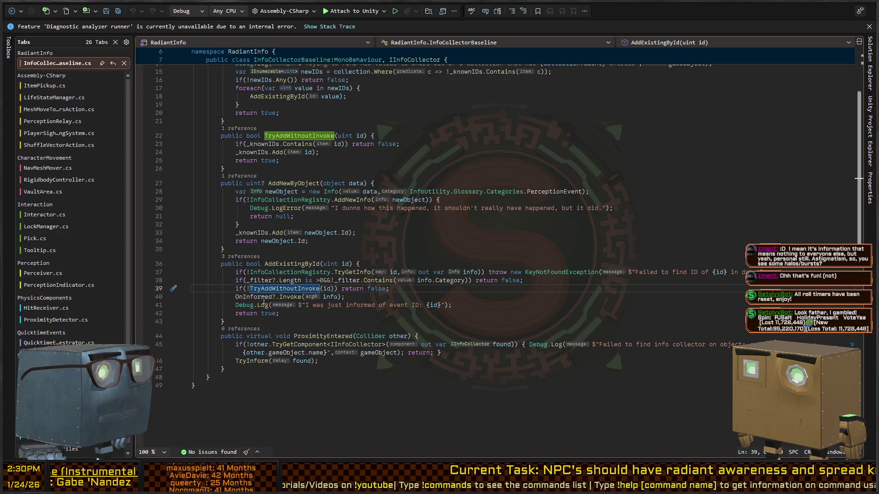
pyautogui.hotkey('ctrl', 'Tab')
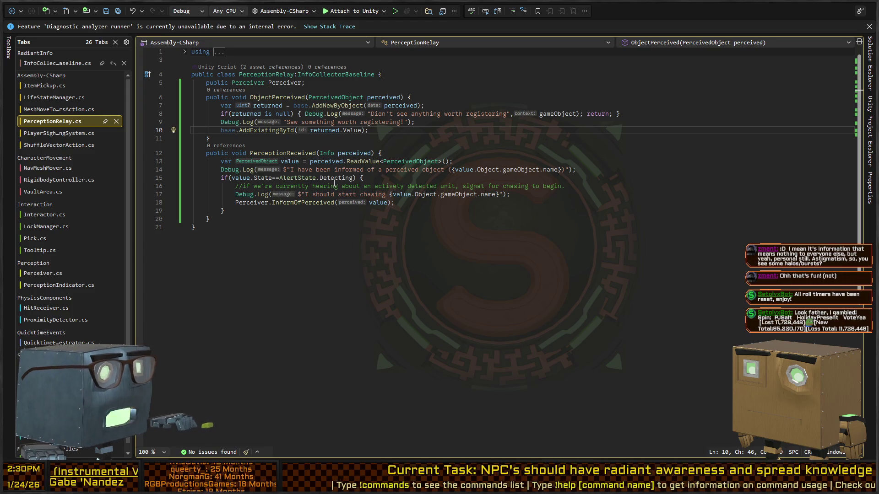
pyautogui.hotkey('alt', 'Tab')
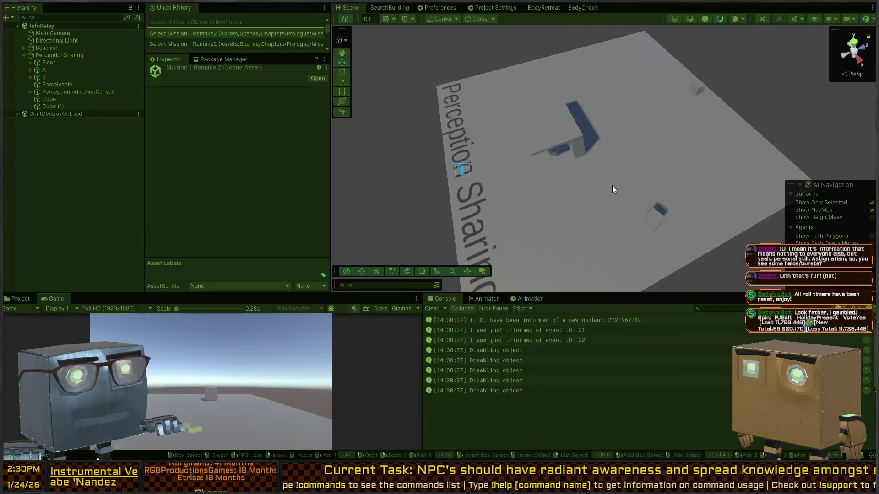
# While playing, drag cube A toward the far right of the floor, then stop play mode
pyautogui.click(657, 215)
pyautogui.moveTo(657, 215)
pyautogui.mouseDown()
pyautogui.moveTo(643, 224)
pyautogui.moveTo(572, 181)
pyautogui.mouseUp()
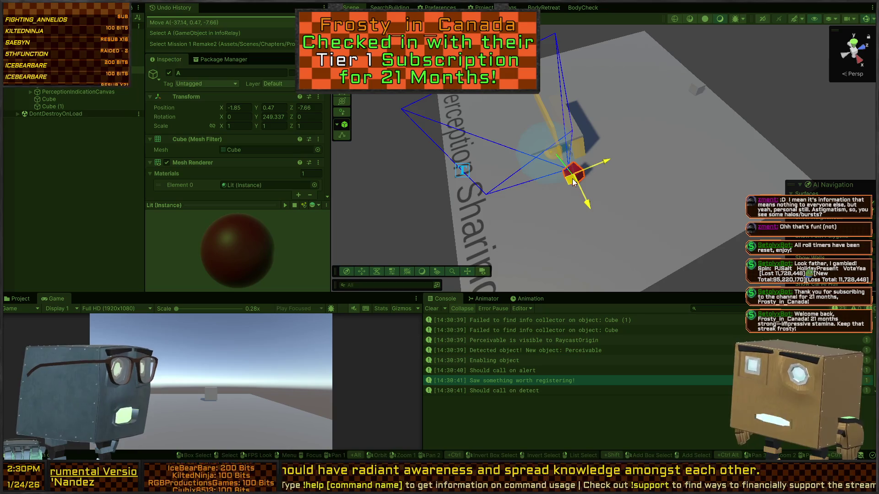
pyautogui.moveTo(572, 181)
pyautogui.mouseDown()
pyautogui.moveTo(691, 167)
pyautogui.moveTo(686, 98)
pyautogui.moveTo(718, 102)
pyautogui.mouseUp()
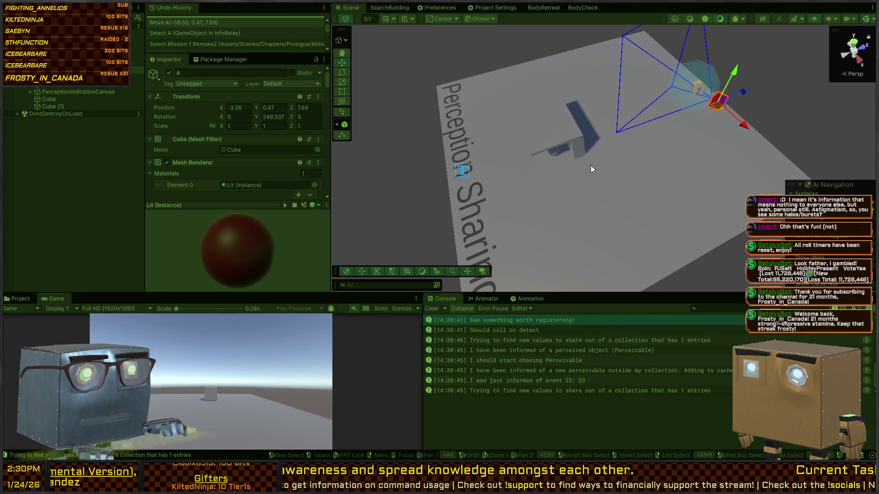
pyautogui.hotkey('ctrl', '5')
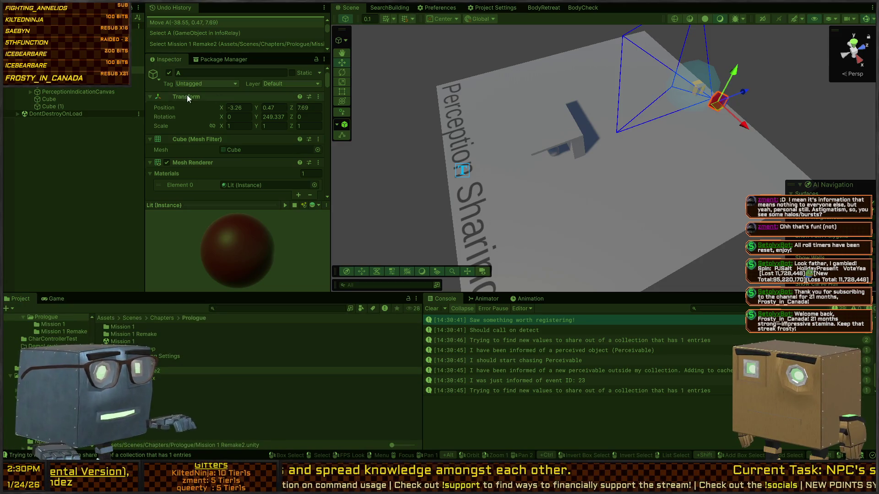
pyautogui.hotkey('ctrl', 'p')
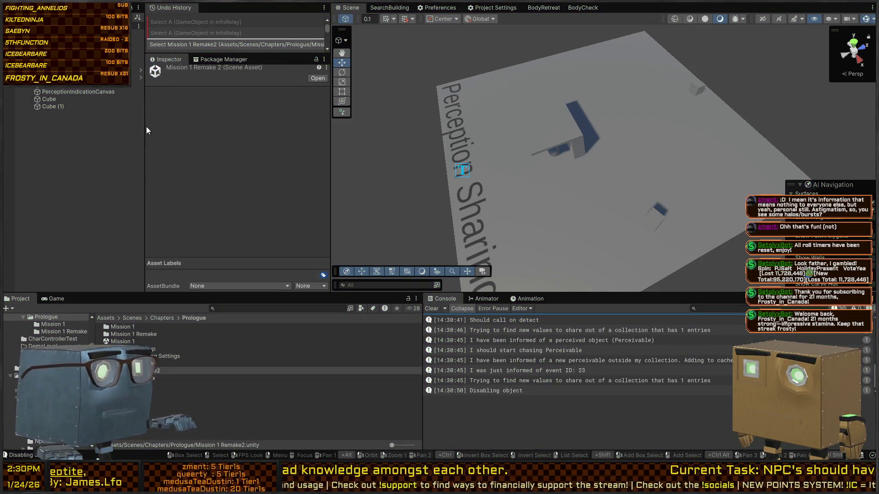
pyautogui.hotkey('ctrl', 'z')
# Review cube A's Perception Relay component and expand its Box Collider settings
pyautogui.scroll(-10, 186, 147)
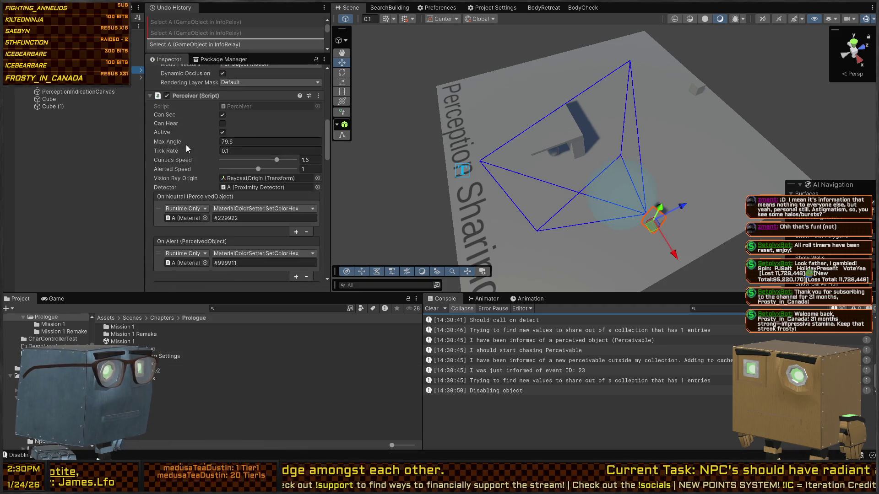
pyautogui.scroll(-10, 183, 143)
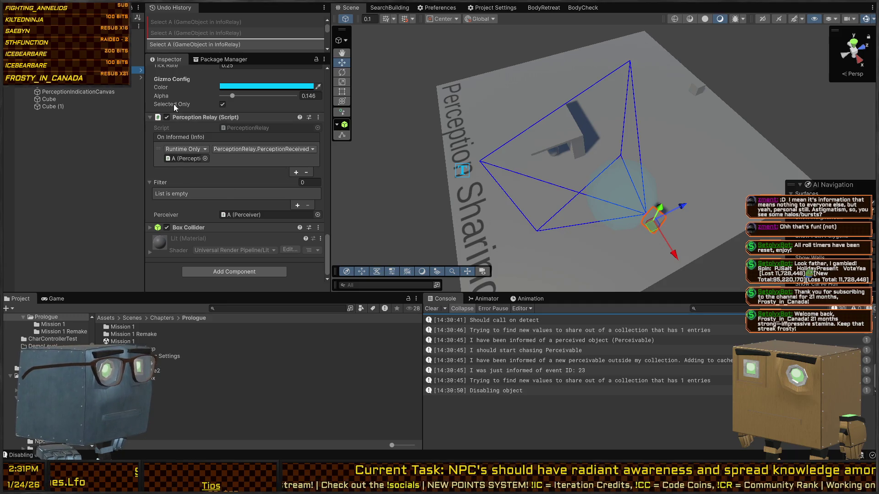
pyautogui.scroll(3, 188, 182)
pyautogui.scroll(-3, 188, 182)
pyautogui.click(187, 231)
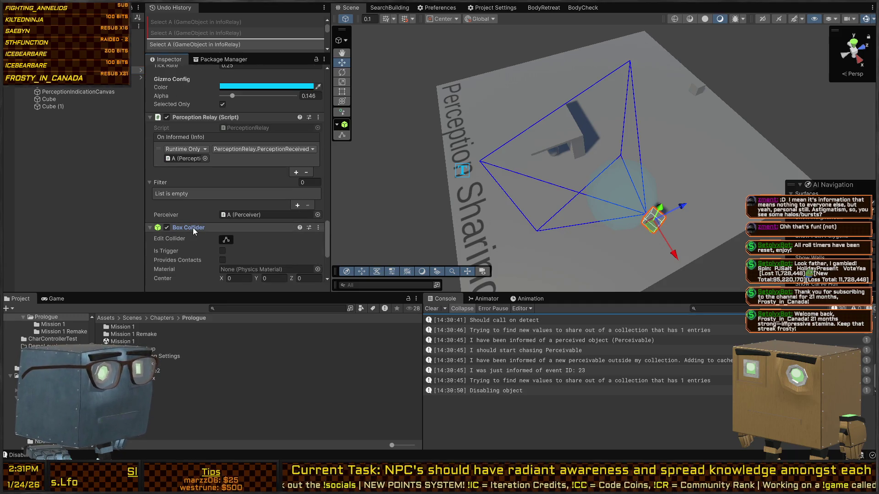
pyautogui.scroll(-6, 196, 229)
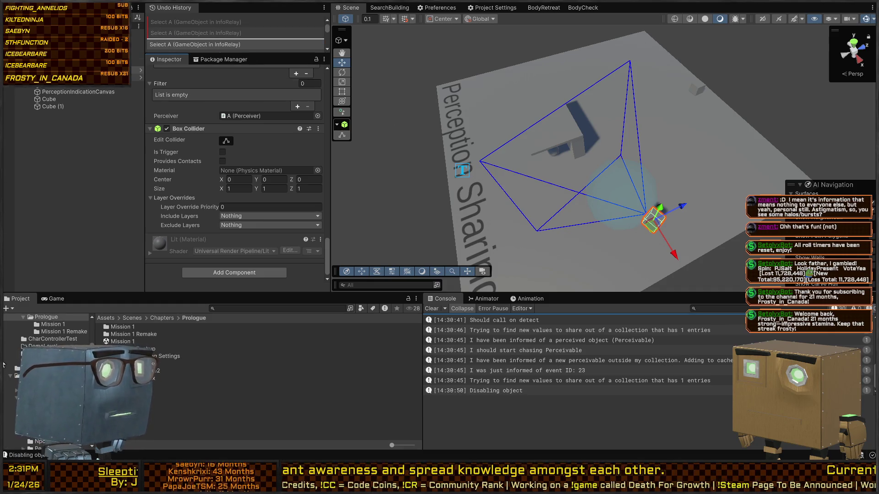
# Check the Perceivable's components, then view cube B's Perceiver settings
pyautogui.click(58, 87)
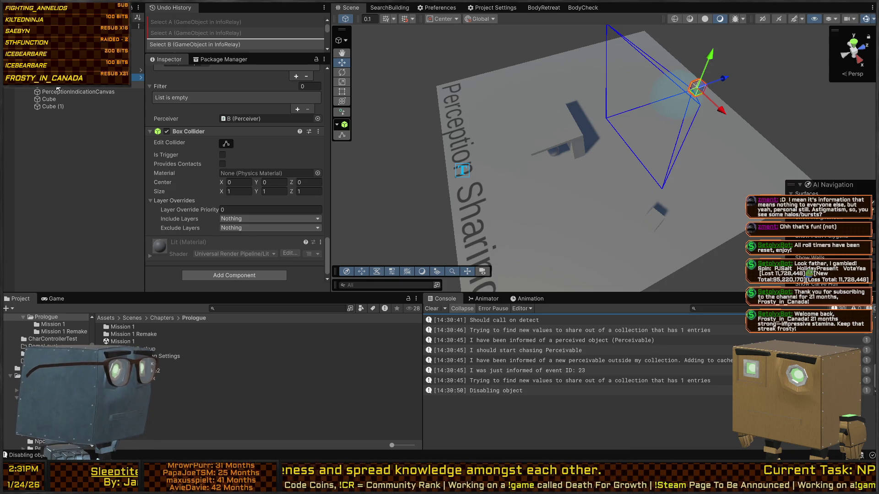
pyautogui.click(55, 87)
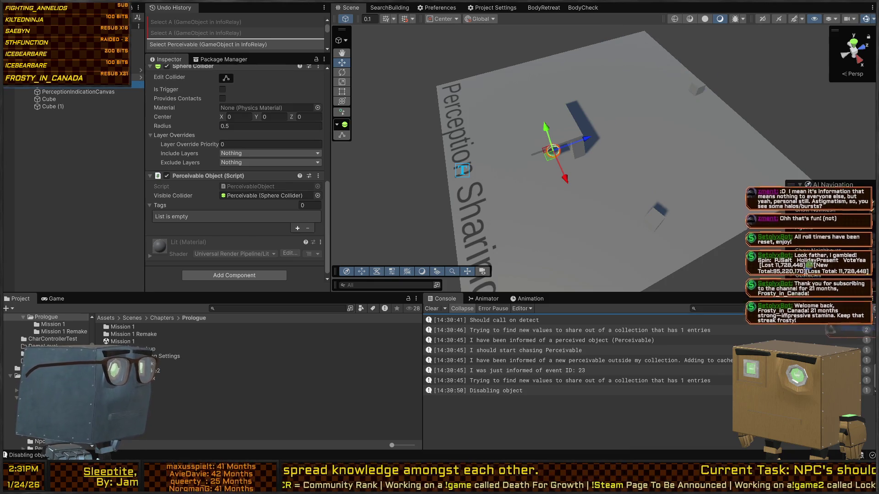
pyautogui.click(55, 78)
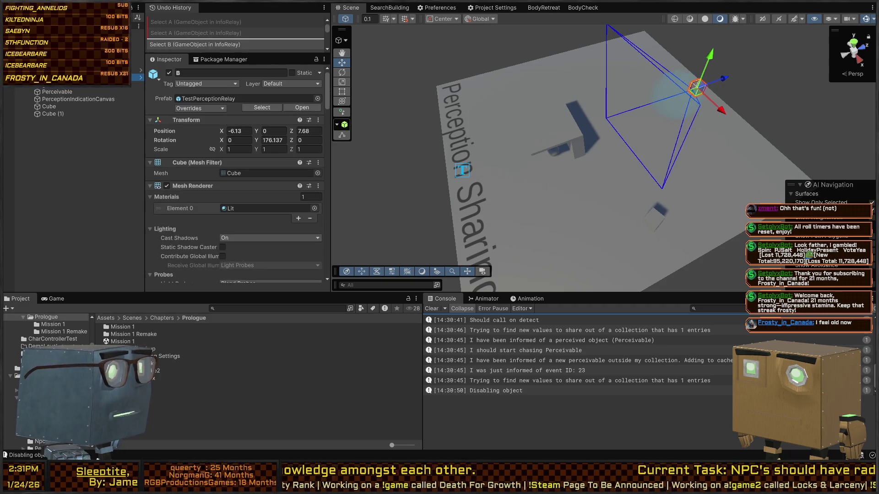
pyautogui.scroll(-5, 202, 148)
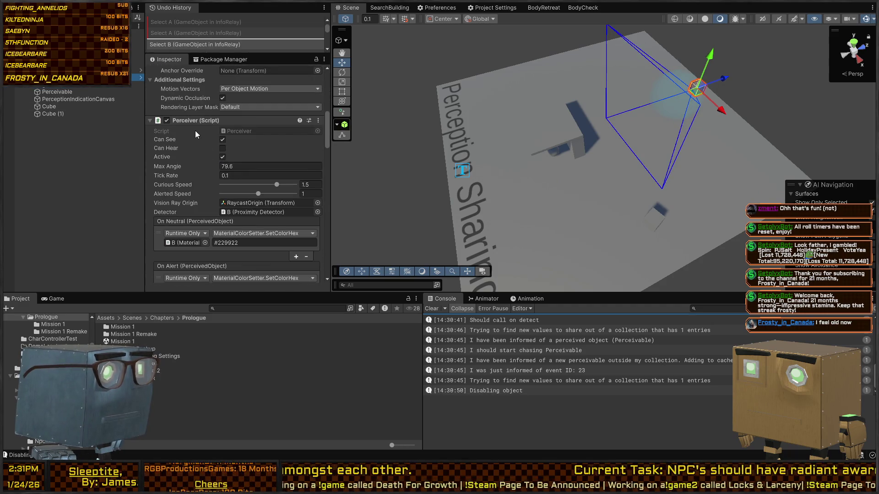
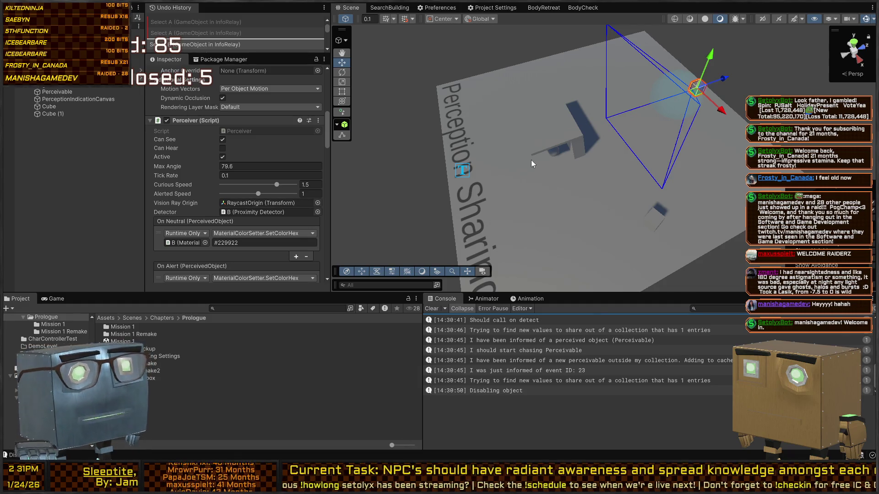
# Look over the perception test scene and select cube A to show its Perceiver settings
pyautogui.moveTo(594, 114)
pyautogui.mouseDown()
pyautogui.moveTo(618, 104)
pyautogui.moveTo(599, 125)
pyautogui.mouseUp()
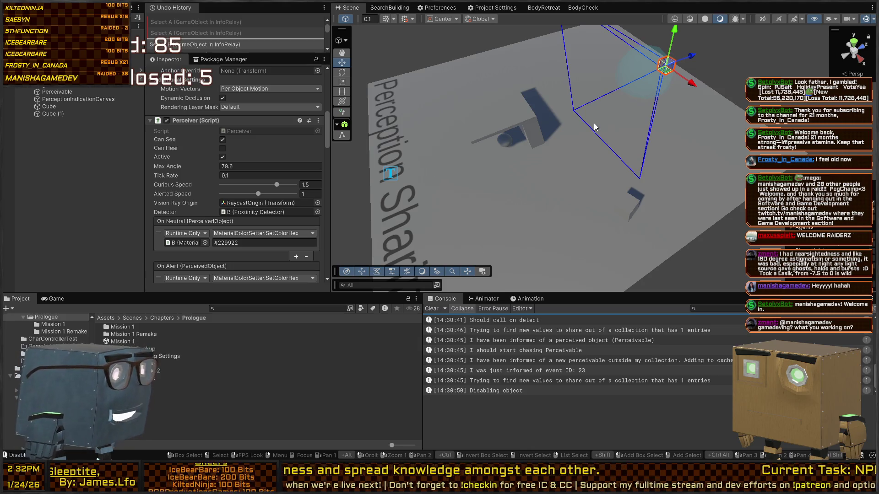
pyautogui.moveTo(519, 138); pyautogui.dragTo(653, 101)
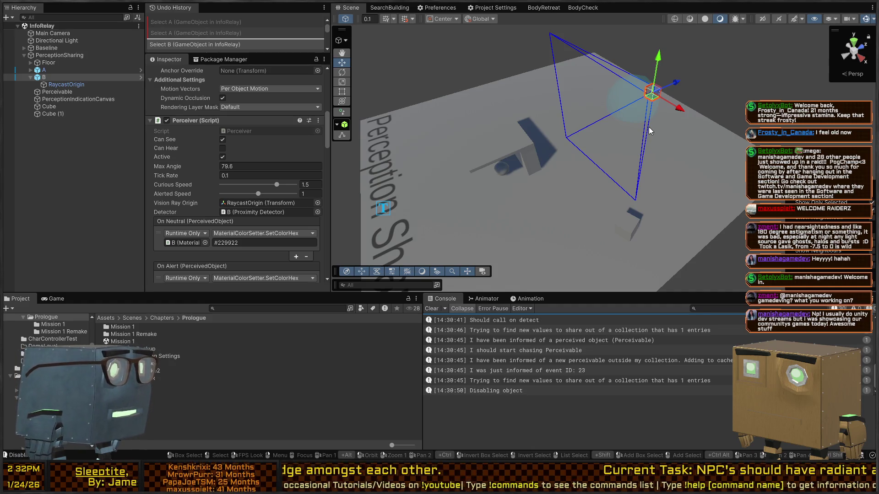
pyautogui.moveTo(665, 128)
pyautogui.mouseDown()
pyautogui.moveTo(634, 157)
pyautogui.moveTo(625, 180)
pyautogui.mouseUp()
pyautogui.click(621, 192)
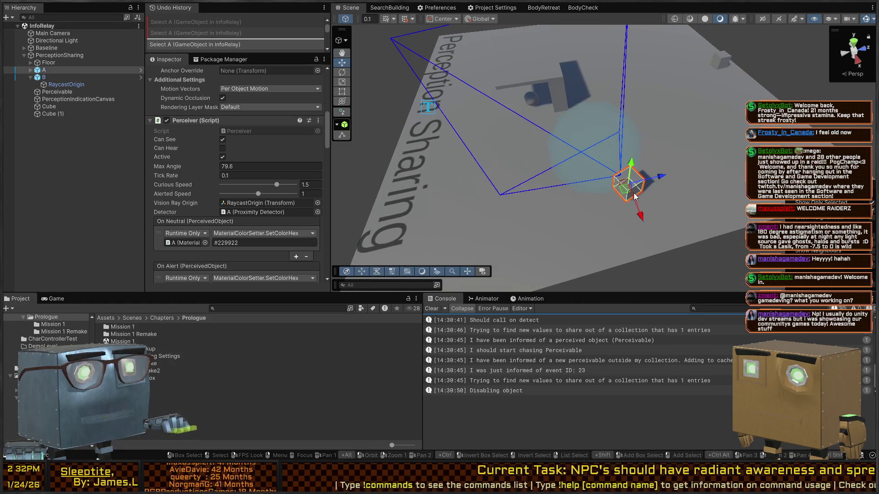
# Enter Play mode and drag cube A toward the far edge of the floor
pyautogui.hotkey('ctrl', 'p')
pyautogui.moveTo(598, 167)
pyautogui.mouseDown()
pyautogui.moveTo(592, 159)
pyautogui.moveTo(600, 198)
pyautogui.moveTo(506, 183)
pyautogui.moveTo(555, 190)
pyautogui.mouseUp()
pyautogui.moveTo(580, 223)
pyautogui.mouseDown()
pyautogui.moveTo(677, 206)
pyautogui.moveTo(724, 148)
pyautogui.mouseUp()
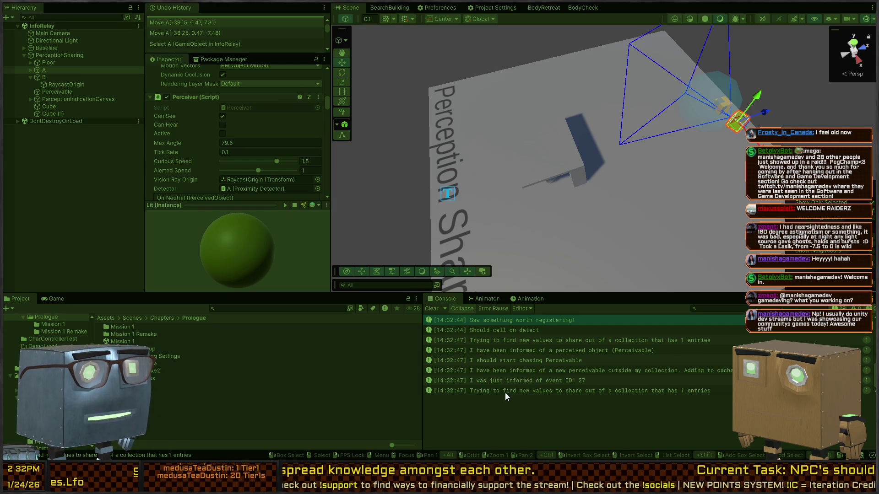
# Read the stack traces of the event ID 27 and 'Trying to find new values' logs
pyautogui.click(518, 391)
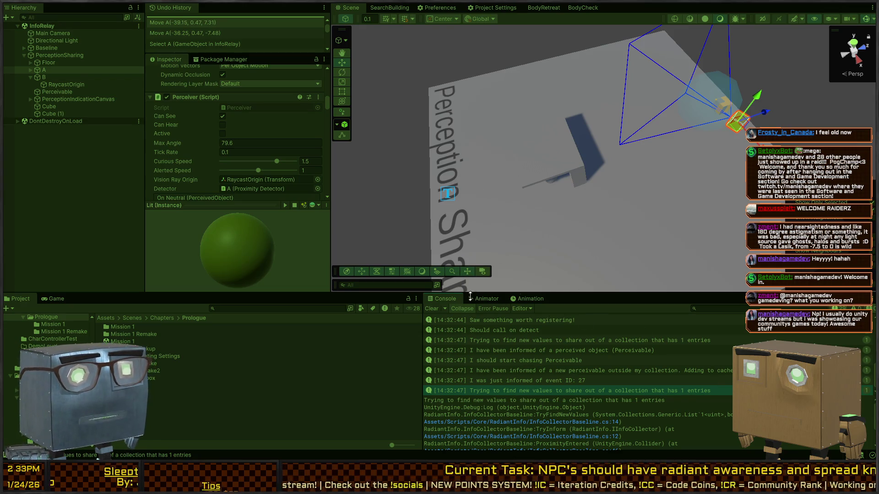
pyautogui.scroll(-1, 549, 384)
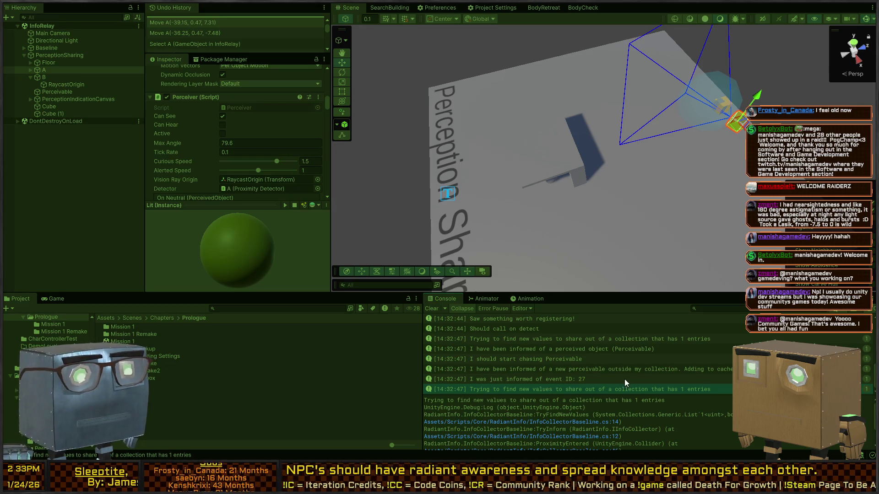
pyautogui.click(542, 380)
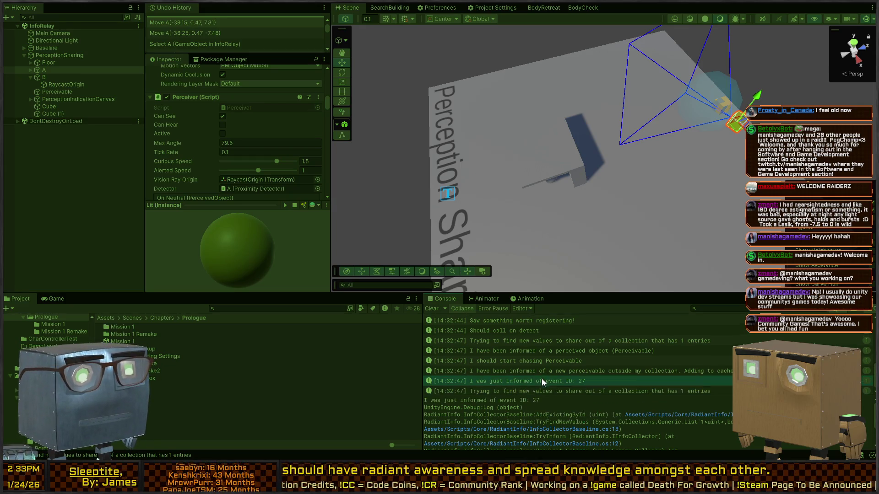
pyautogui.click(503, 390)
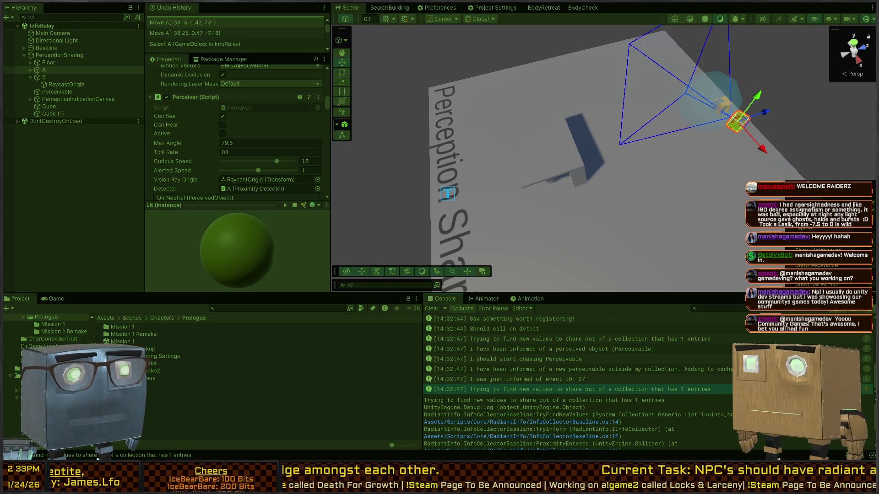
pyautogui.rightClick(749, 133)
# Fly the camera close to cube A, then move it left and rotate it
pyautogui.press('w')
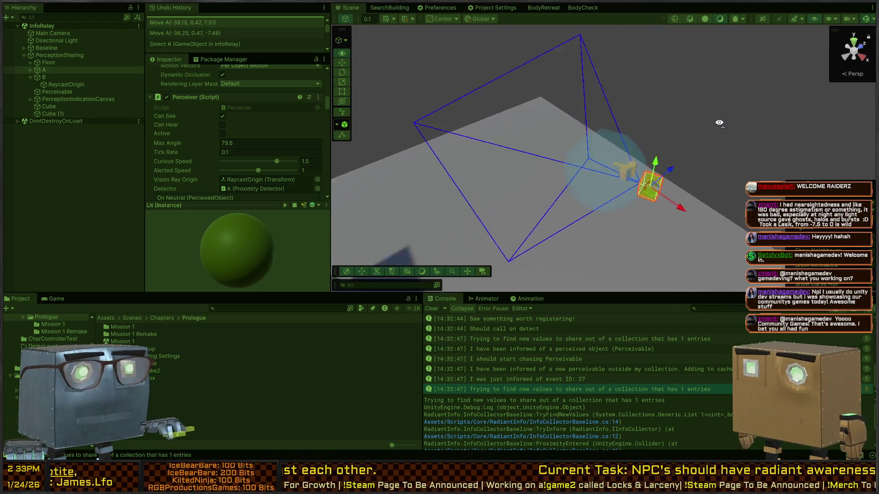
pyautogui.press('w')
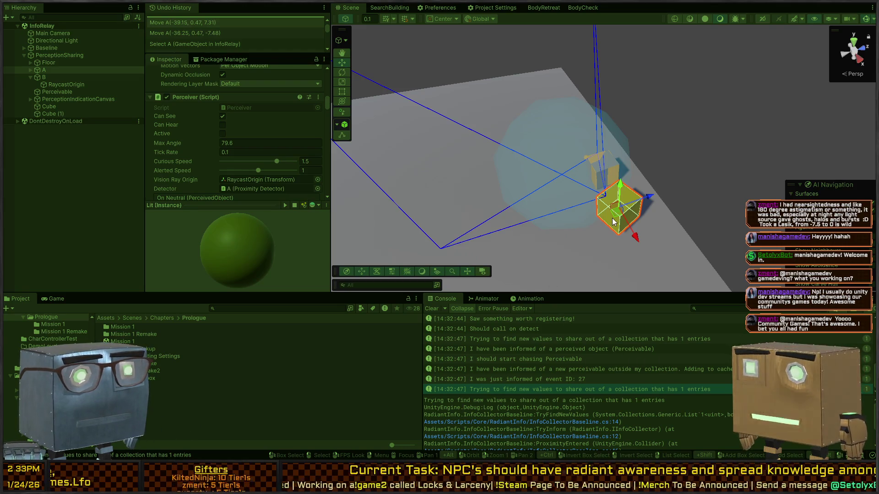
pyautogui.rightClick(712, 206)
pyautogui.press('w')
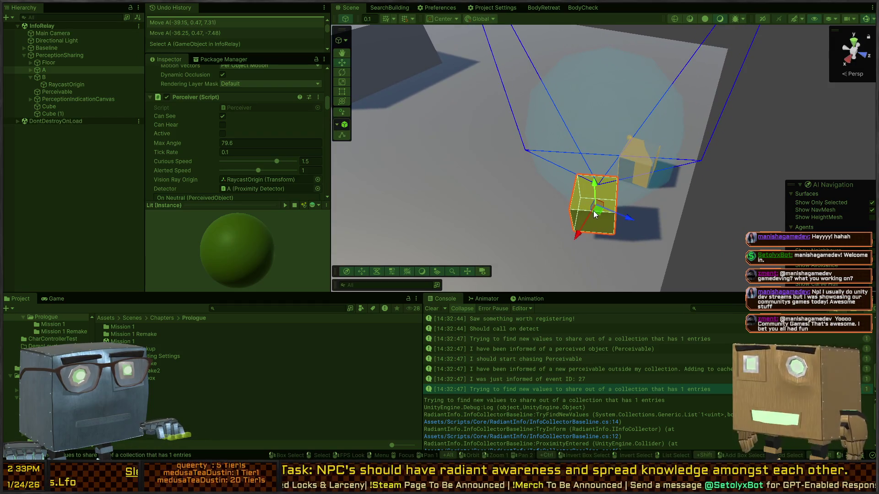
pyautogui.moveTo(594, 213)
pyautogui.mouseDown()
pyautogui.moveTo(570, 212)
pyautogui.moveTo(516, 240)
pyautogui.moveTo(675, 236)
pyautogui.moveTo(562, 246)
pyautogui.moveTo(547, 236)
pyautogui.moveTo(632, 152)
pyautogui.moveTo(614, 235)
pyautogui.moveTo(499, 227)
pyautogui.mouseUp()
pyautogui.press('e')
pyautogui.press('w')
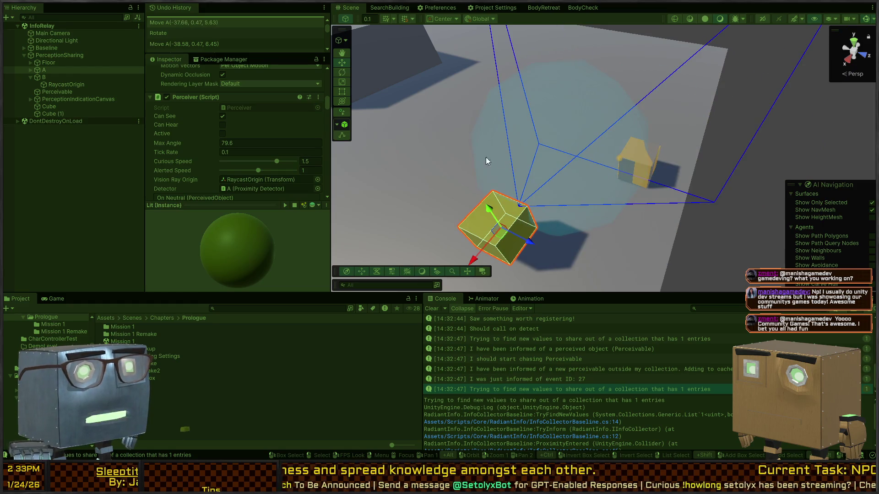
# Check the Game view, stop Play mode, and inspect the event ID 27 log
pyautogui.hotkey('ctrl', '2')
pyautogui.hotkey('ctrl', 'p')
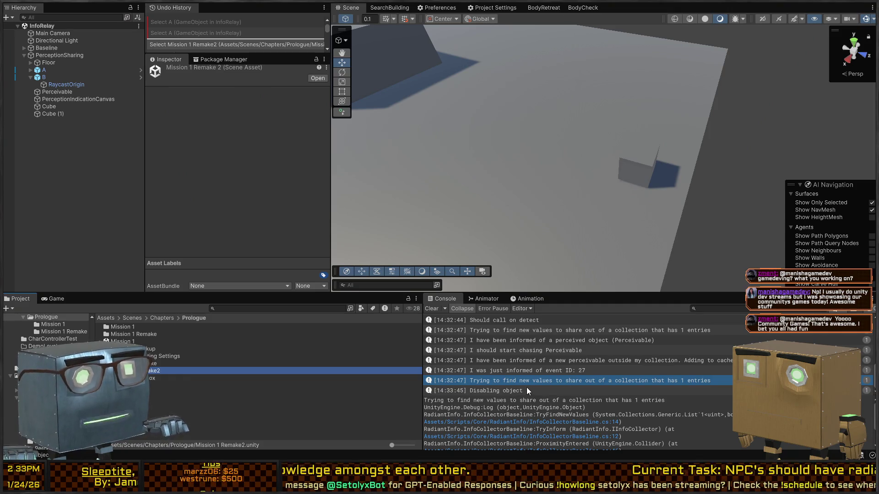
pyautogui.click(498, 371)
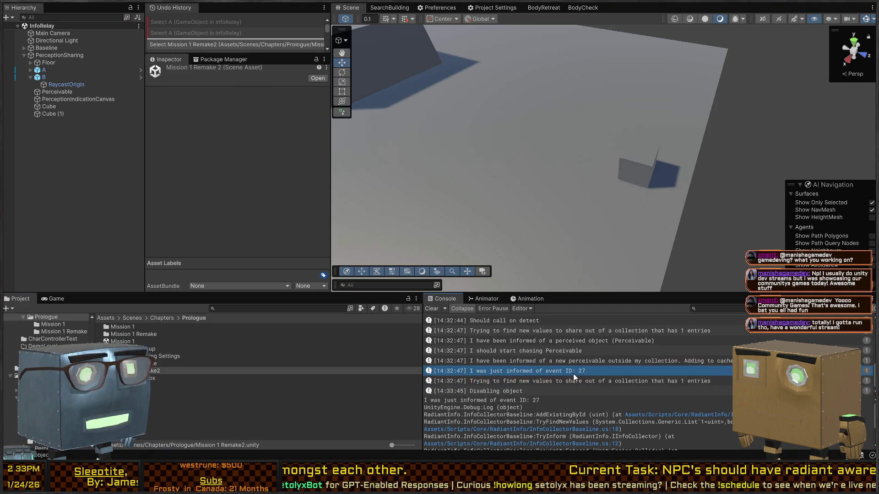
# Select cube B and check what its Proximity Detector's proximity-entered event calls
pyautogui.click(641, 188)
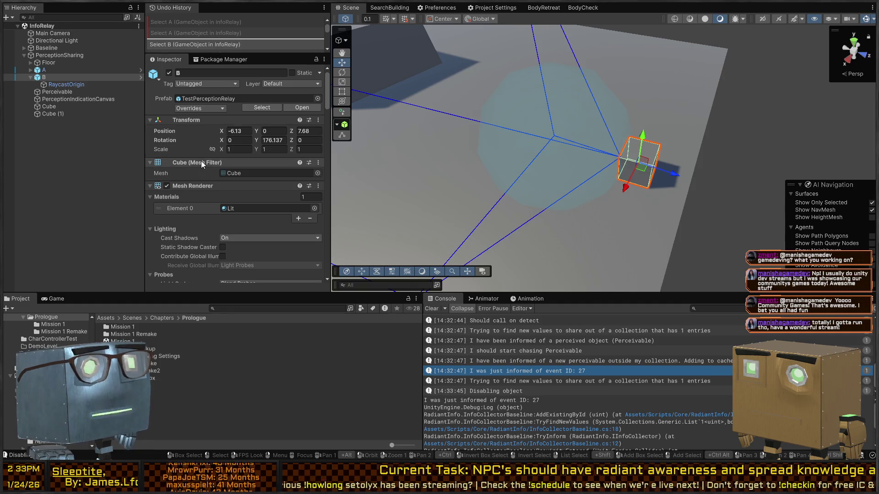
pyautogui.scroll(-10, 189, 160)
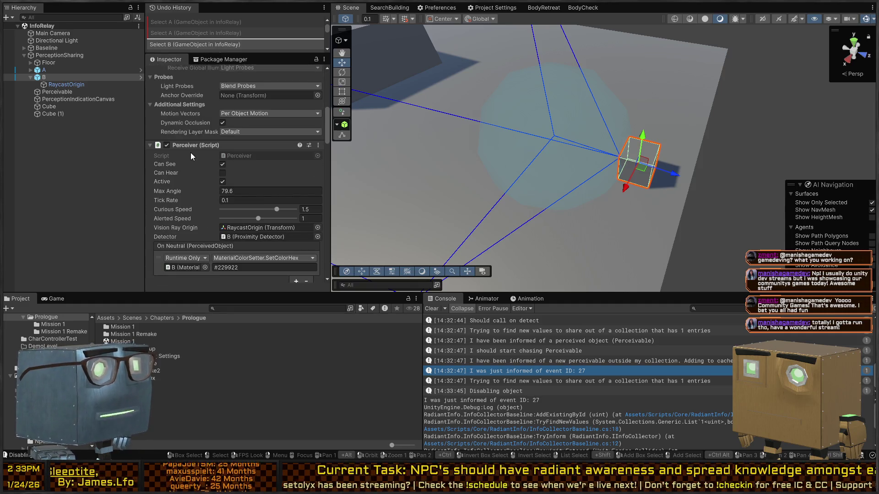
pyautogui.scroll(-10, 190, 152)
pyautogui.scroll(-3, 191, 162)
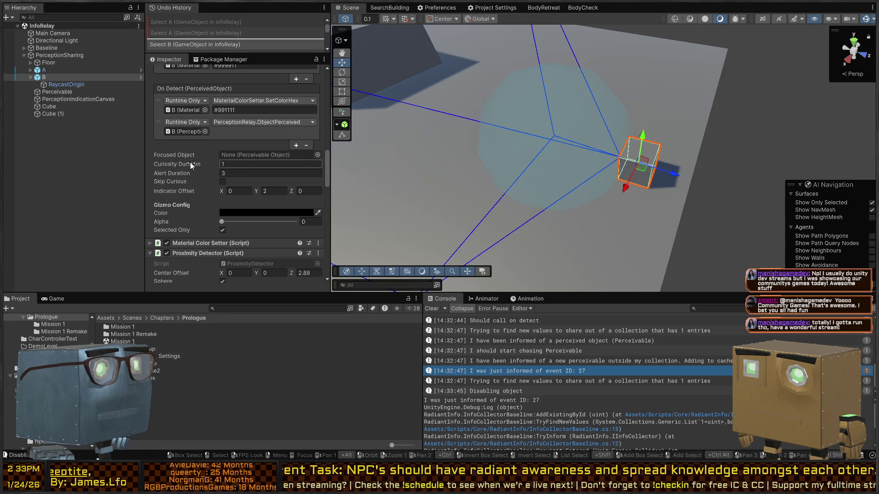
pyautogui.scroll(-3, 215, 198)
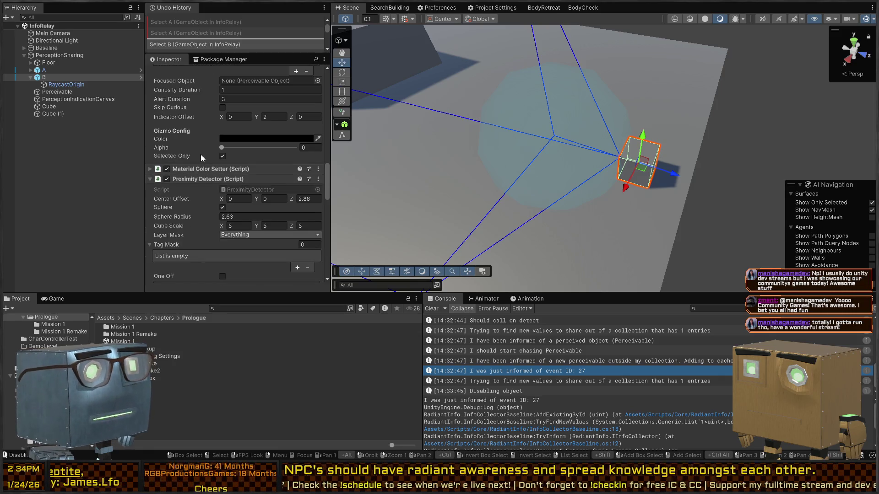
pyautogui.scroll(-3, 174, 144)
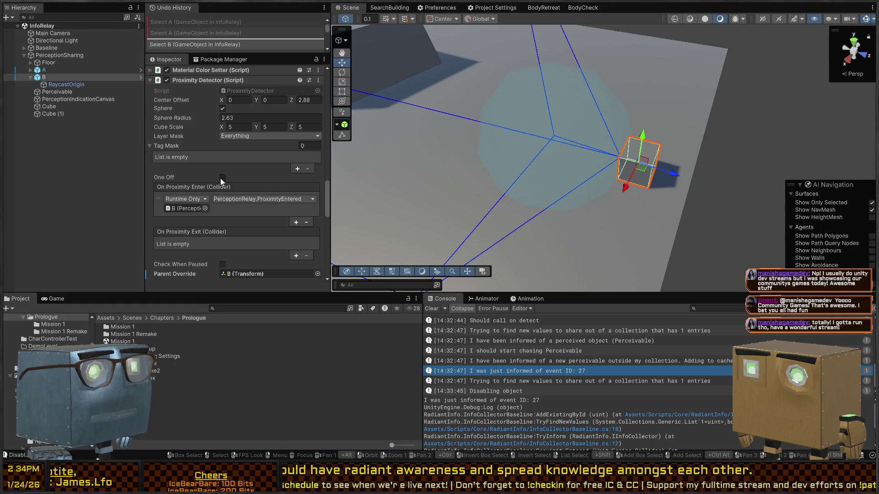
pyautogui.scroll(-3, 191, 153)
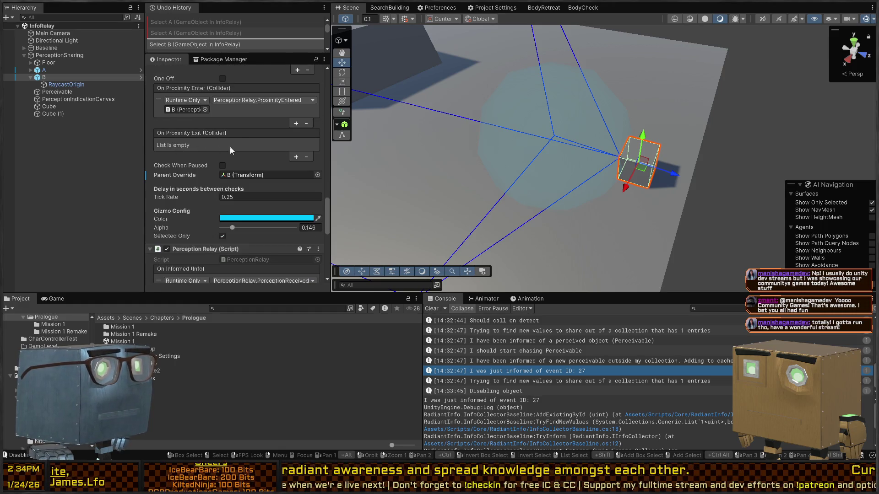
pyautogui.click(244, 109)
pyautogui.click(194, 109)
# Open the code that printed the 'new perceivable outside my collection' log
pyautogui.scroll(-1, 202, 164)
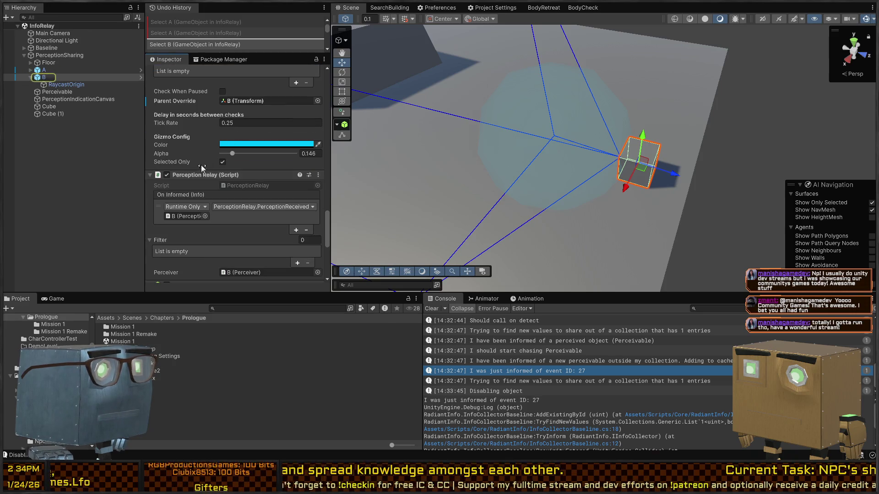
pyautogui.scroll(-2, 245, 211)
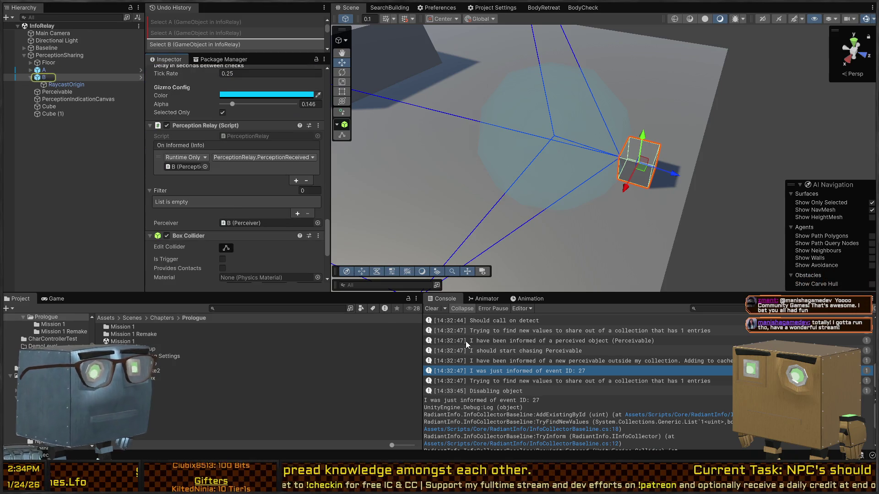
pyautogui.click(574, 361)
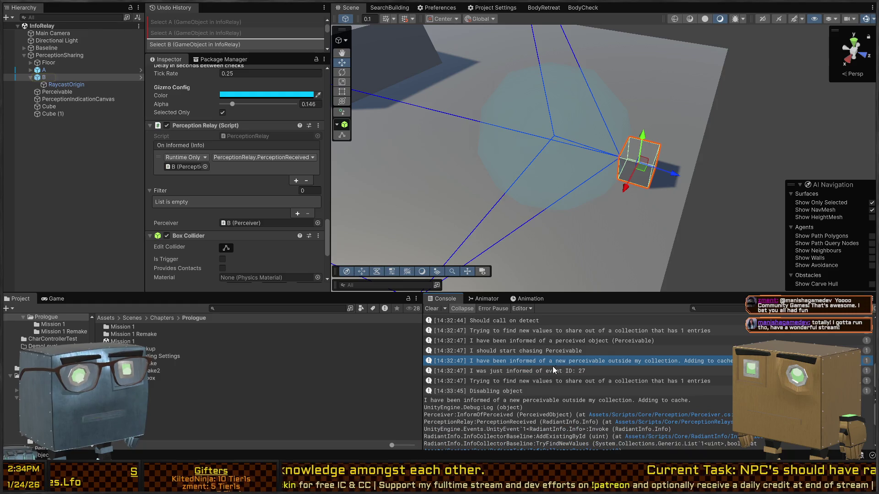
pyautogui.doubleClick(624, 363)
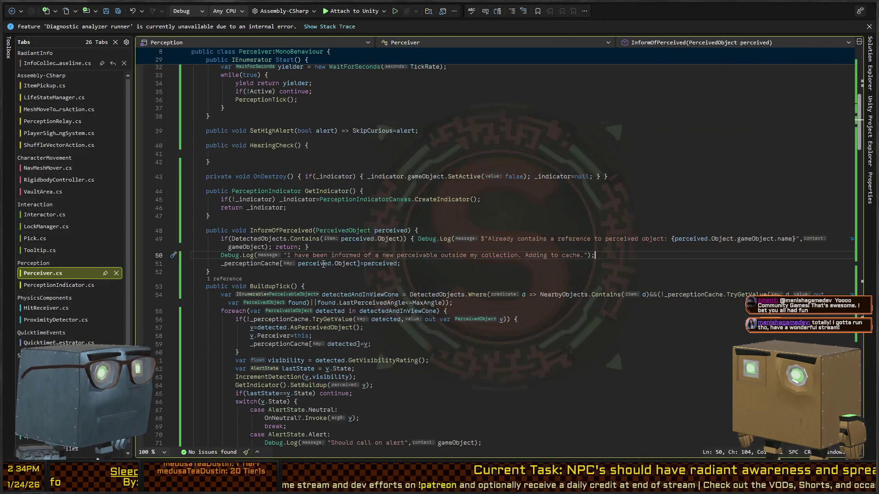
# Review the perception cache assignment, comparing it with PerceptionRelay.cs and the Unity console
pyautogui.press('Down')
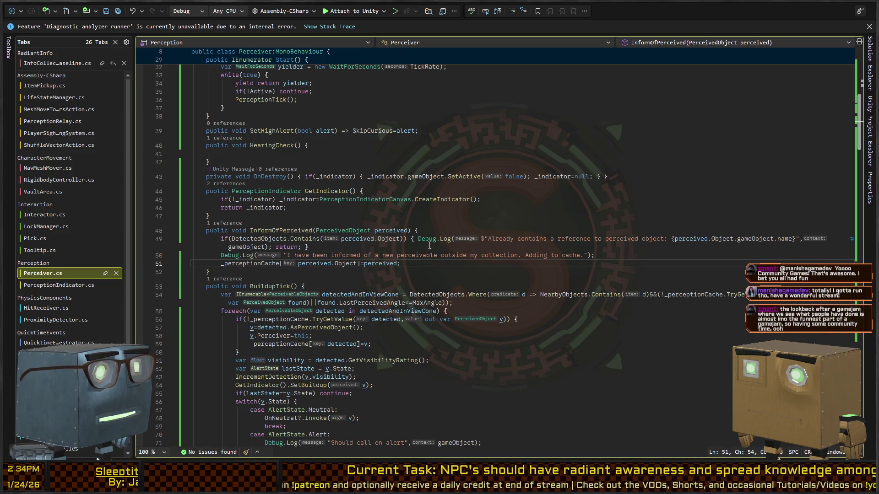
pyautogui.scroll(9, 430, 246)
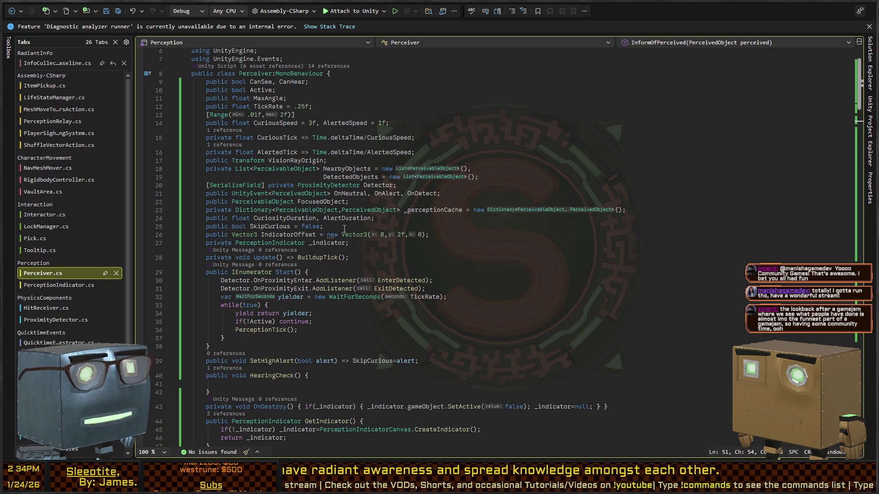
pyautogui.scroll(-9, 388, 259)
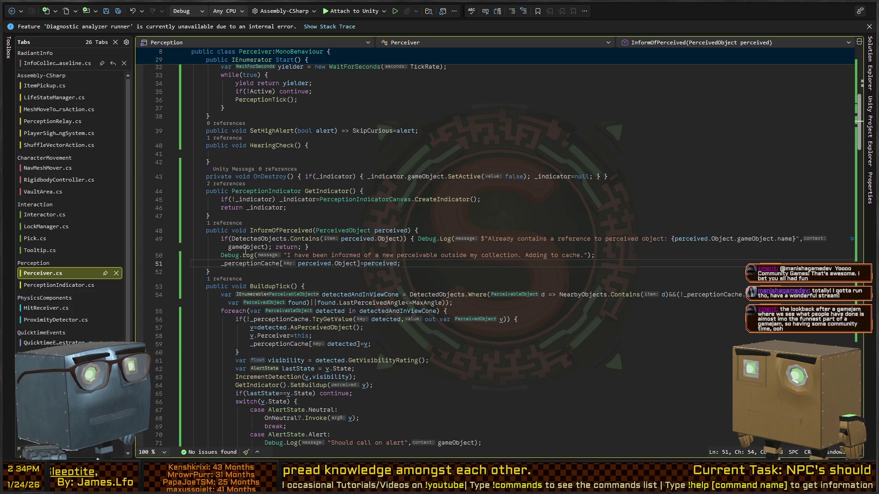
pyautogui.scroll(10, 375, 243)
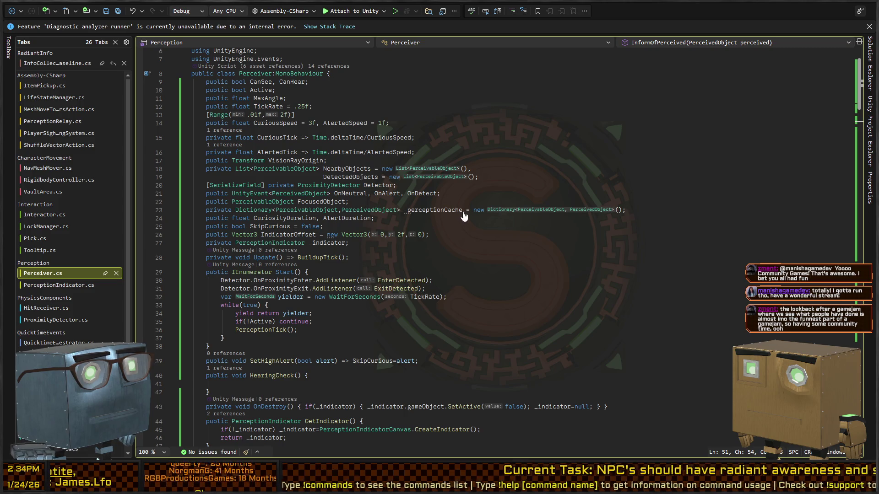
pyautogui.scroll(-10, 465, 218)
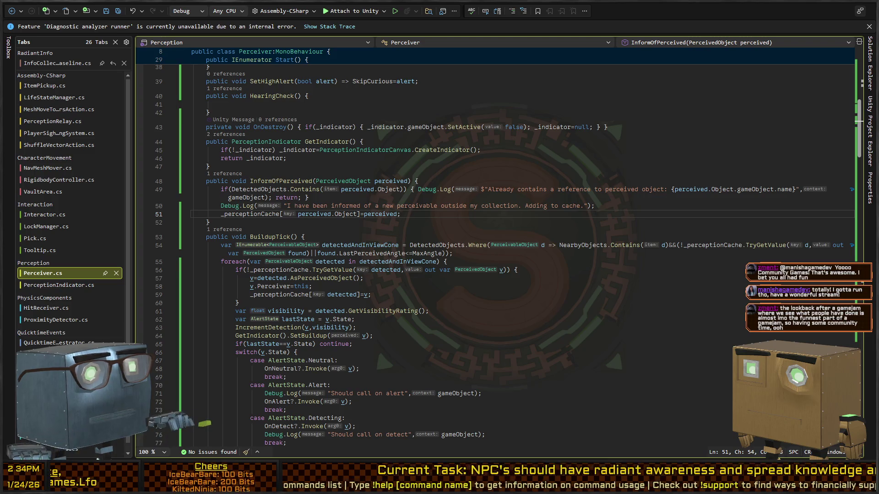
pyautogui.hotkey('alt', 'Tab')
pyautogui.hotkey('alt', 'Tab')
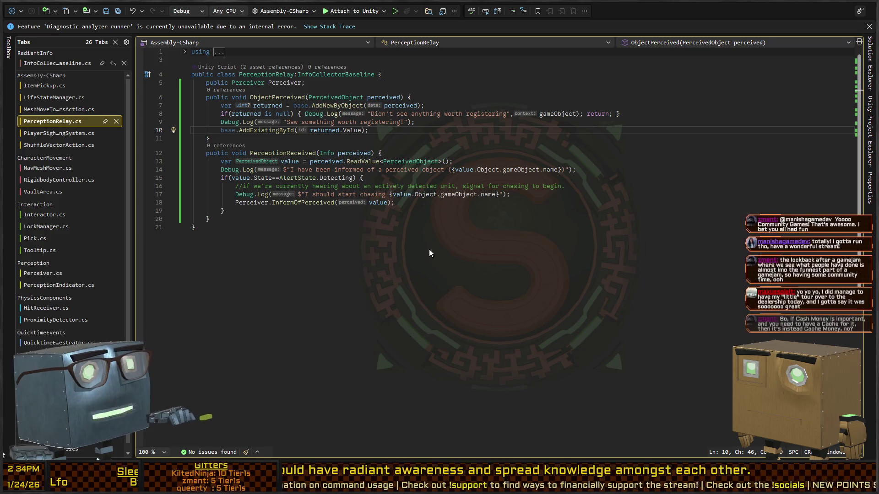
pyautogui.hotkey('alt', 'Tab')
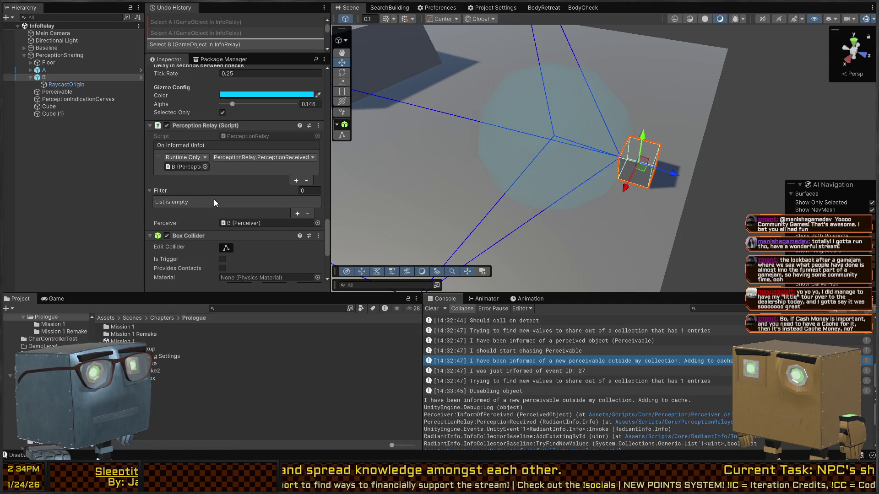
pyautogui.scroll(10, 213, 202)
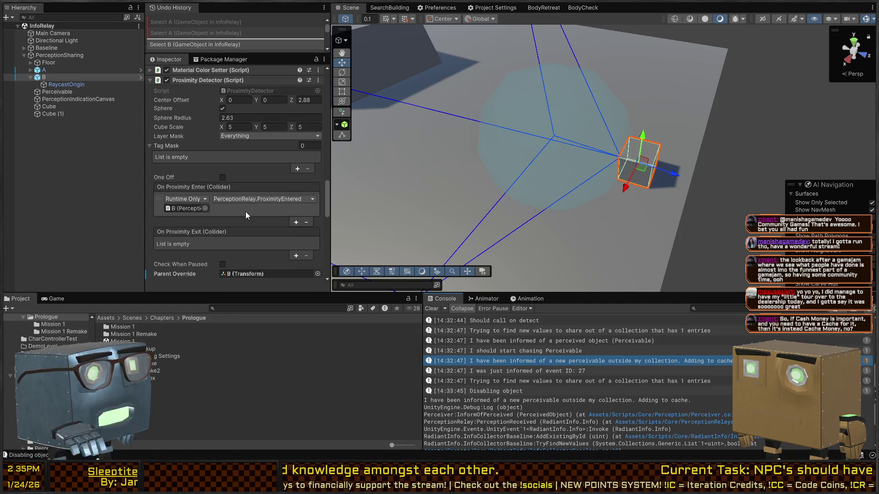
pyautogui.hotkey('alt', 'Tab')
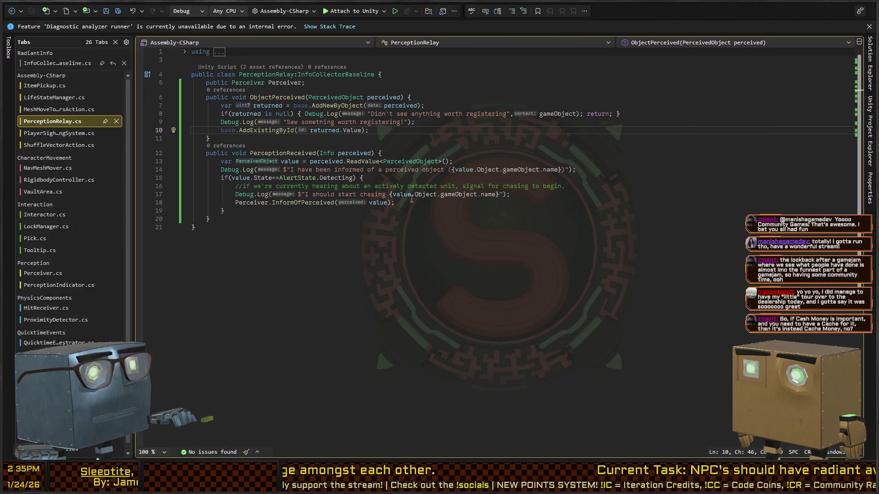
# Go to the InformOfPerceived definition in Perceiver.cs, placing the caret after the cache assignment
pyautogui.click(297, 204)
pyautogui.doubleClick(302, 203)
pyautogui.press('F12')
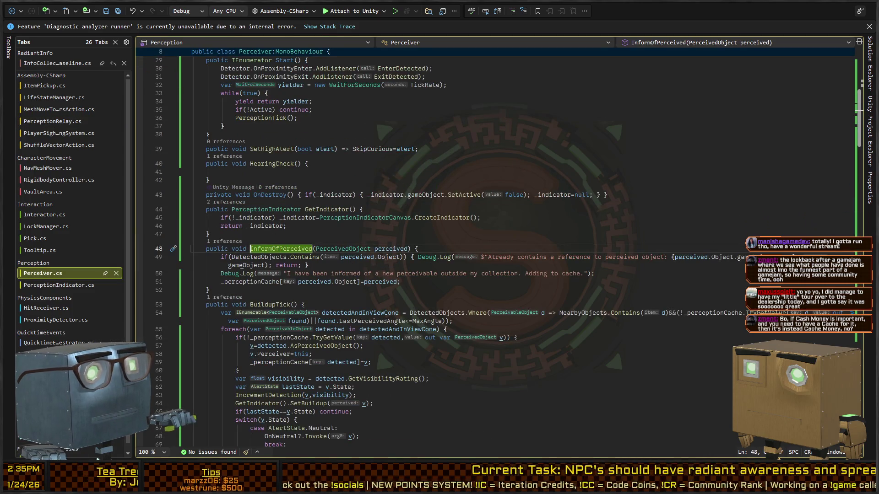
pyautogui.click(455, 282)
# Replace the drafted Alert if check with switch(perceived.State) generating all AlertState cases
pyautogui.press('Return')
pyautogui.write('if(perce')
pyautogui.write('ived.state')
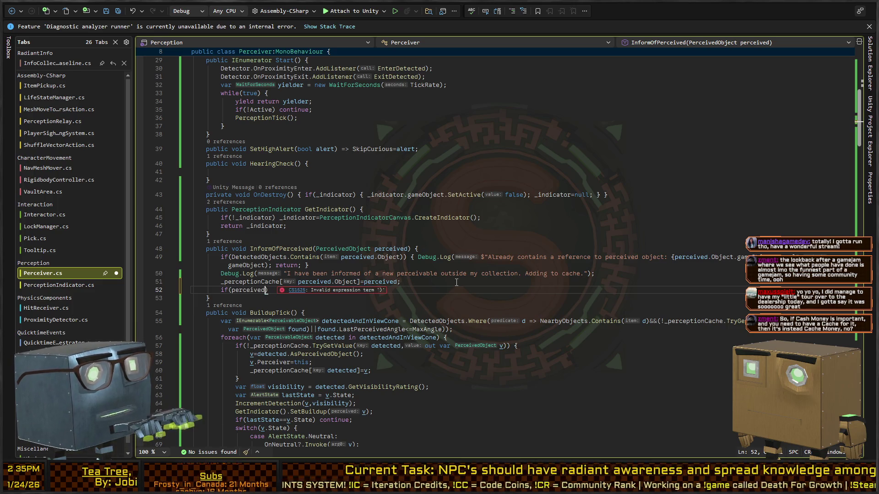
pyautogui.write('== AlertState.')
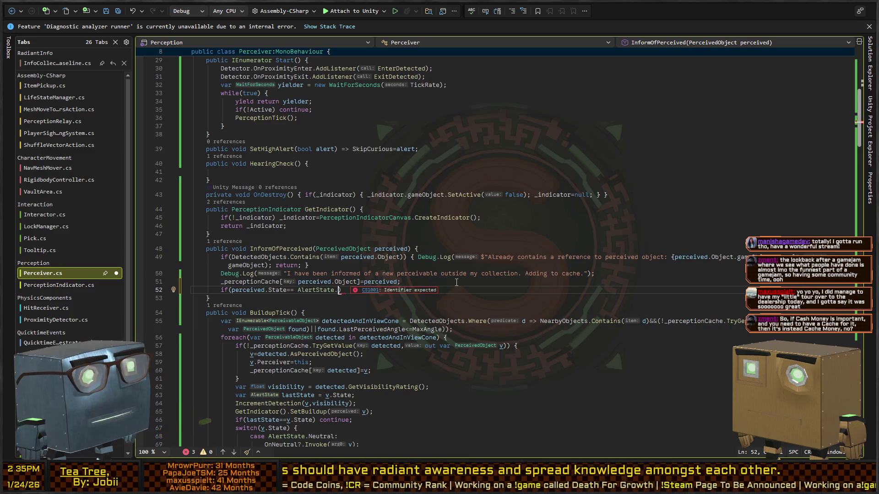
pyautogui.write('Alert)')
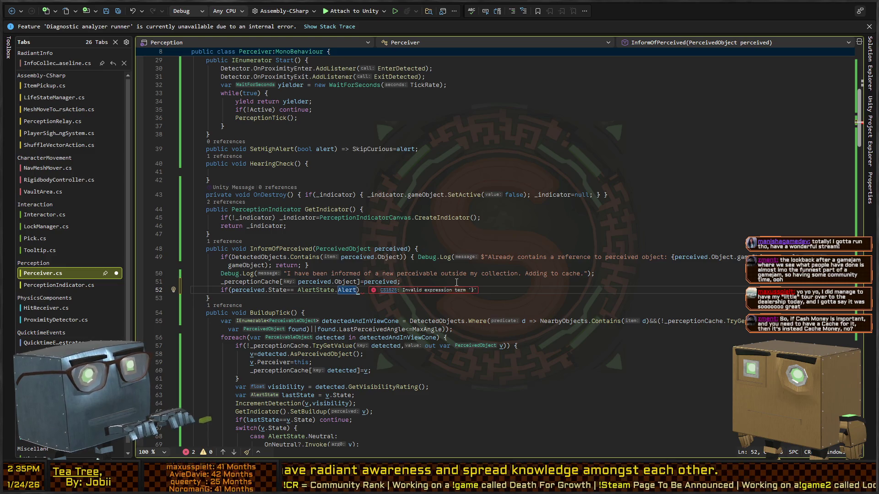
pyautogui.press('Home')
pyautogui.hotkey('shift', 'End')
pyautogui.write('switch(perceived.State')
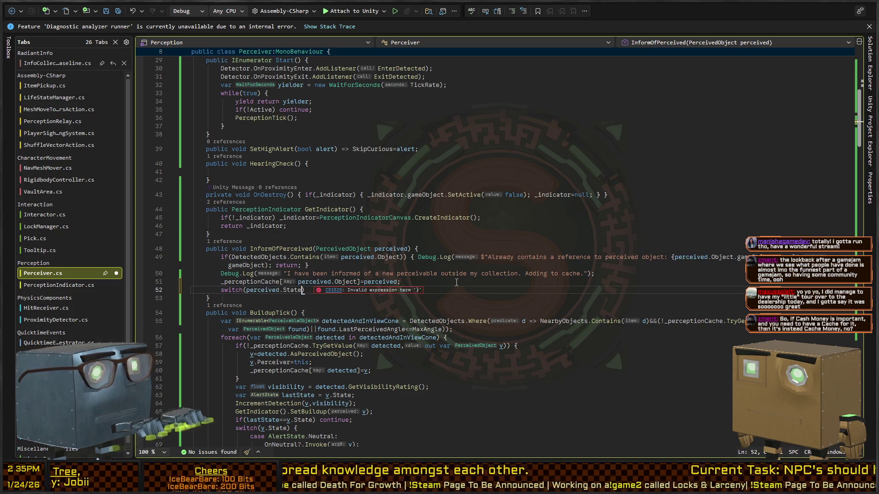
pyautogui.write(') {')
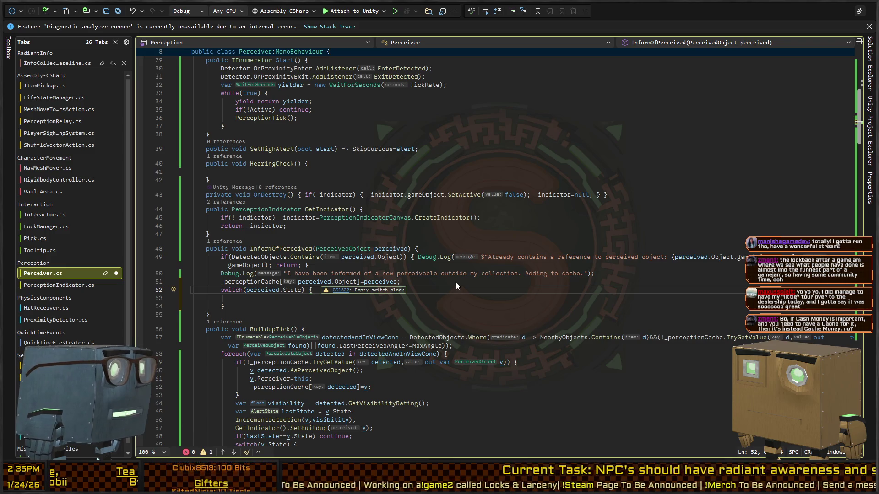
pyautogui.hotkey('ctrl', '.')
pyautogui.press('Return')
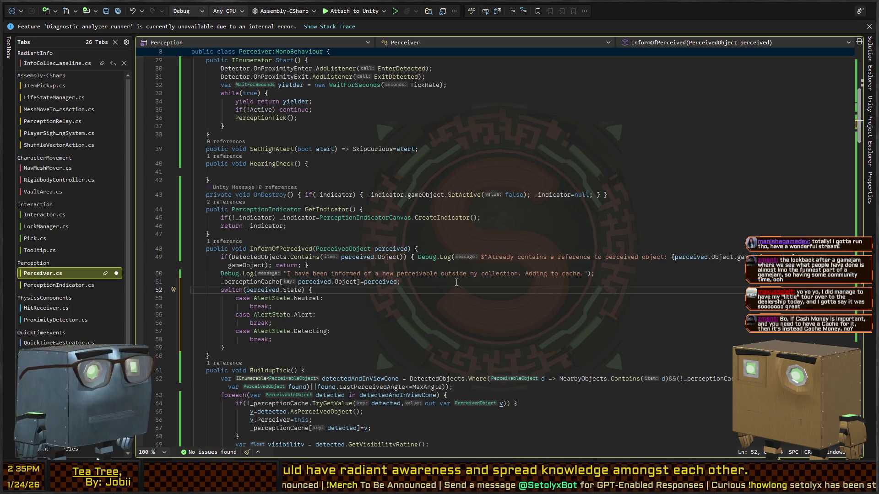
# Add a blank line under the Neutral case, drafting and removing an OnNeutral line
pyautogui.press('Down')
pyautogui.press('End')
pyautogui.press('Return')
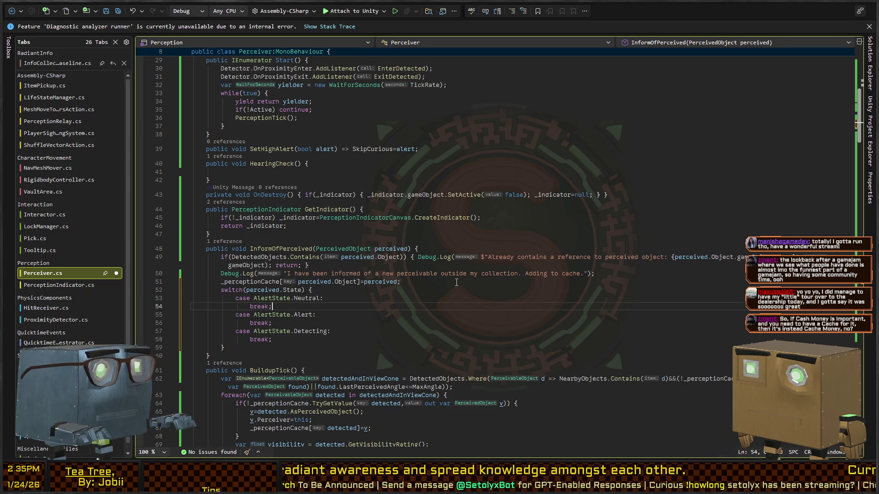
pyautogui.hotkey('shift', 'Down')
pyautogui.hotkey('shift', 'End')
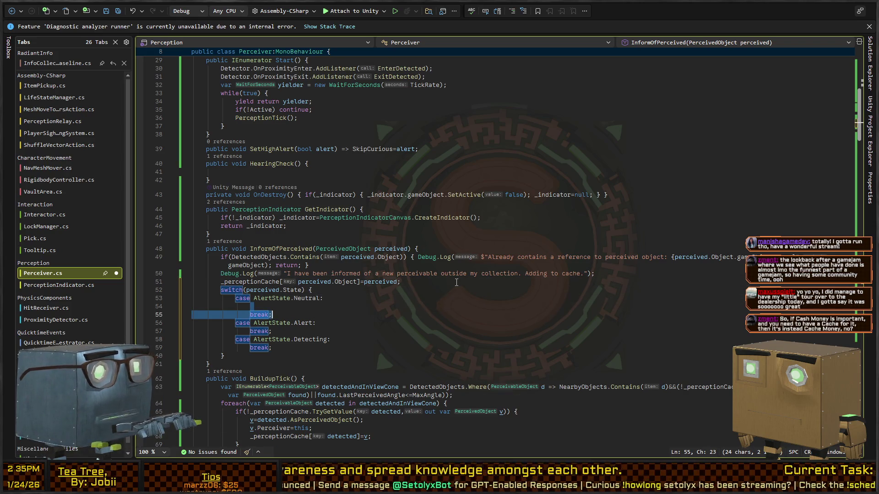
pyautogui.press('Left')
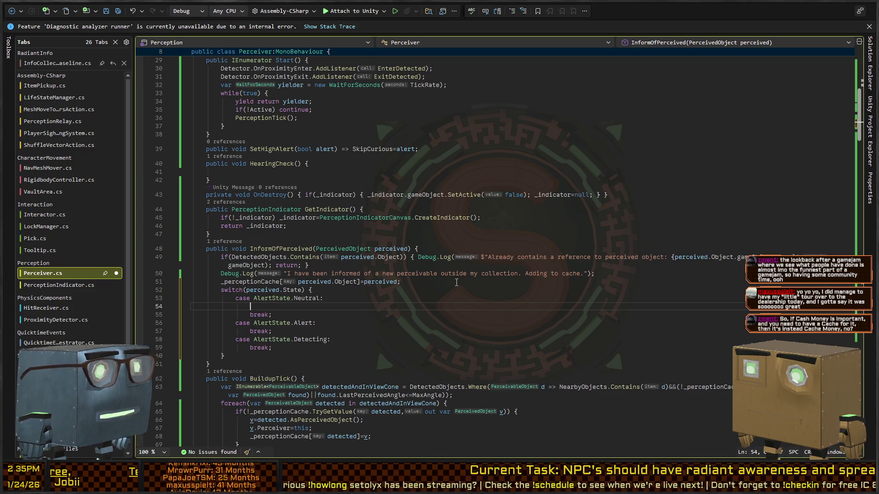
pyautogui.scroll(4, 485, 279)
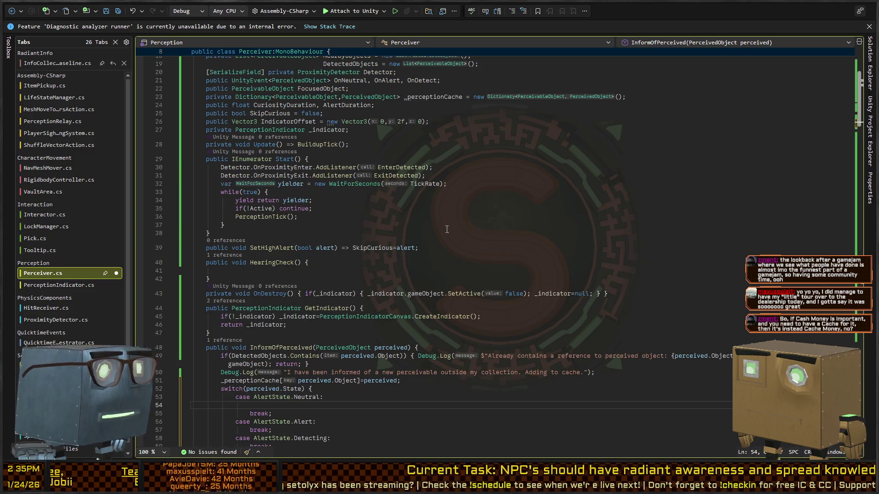
pyautogui.scroll(-6, 446, 229)
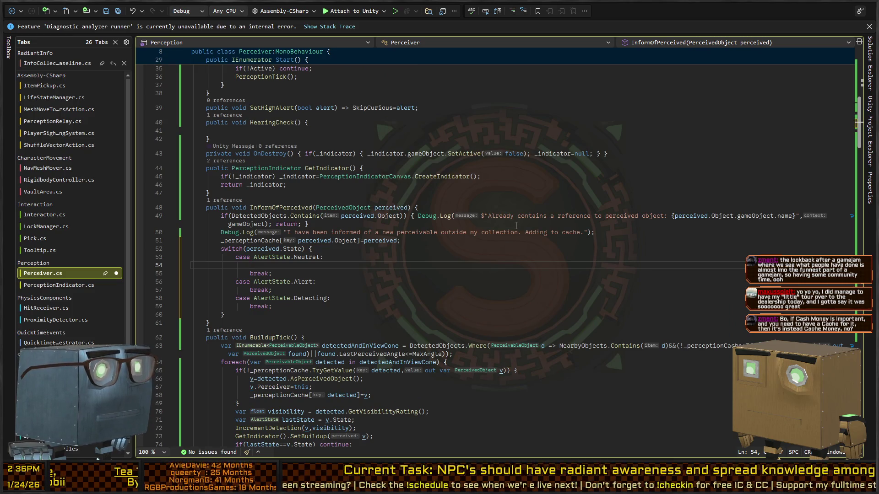
pyautogui.write('On')
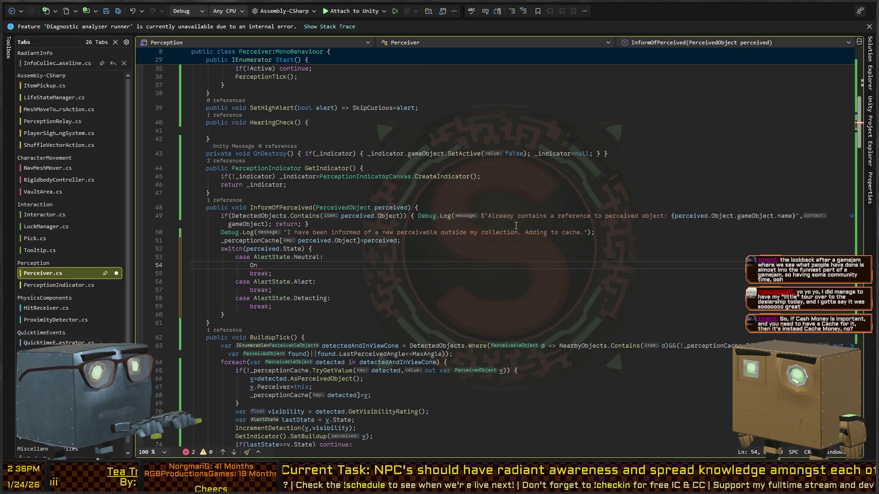
pyautogui.write('Neutral')
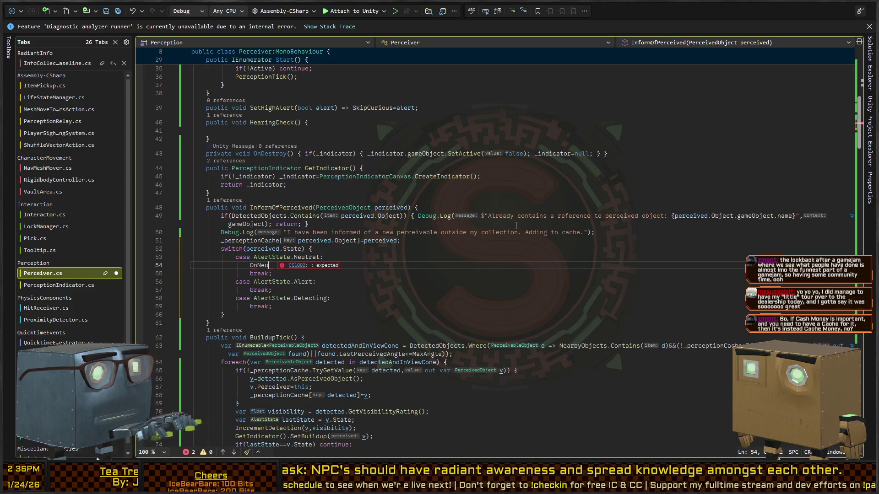
pyautogui.hotkey('ctrl', 'BackSpace')
pyautogui.hotkey('ctrl', 'BackSpace')
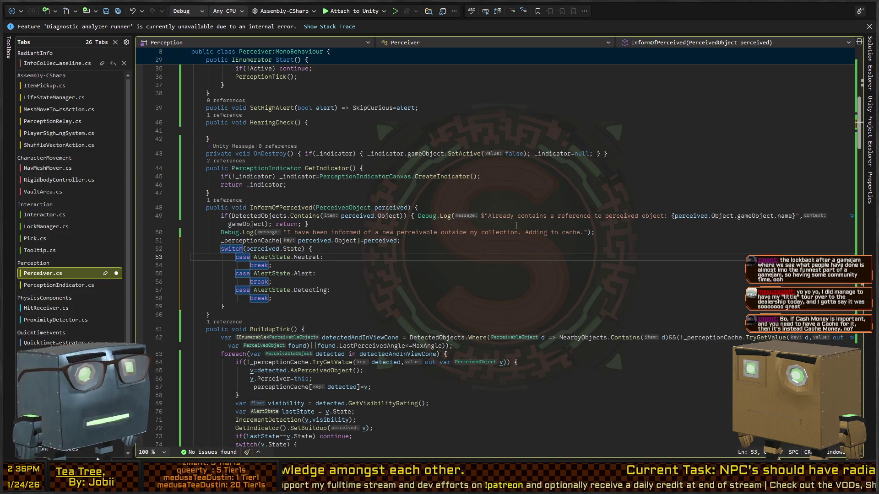
pyautogui.hotkey('alt', 'Tab')
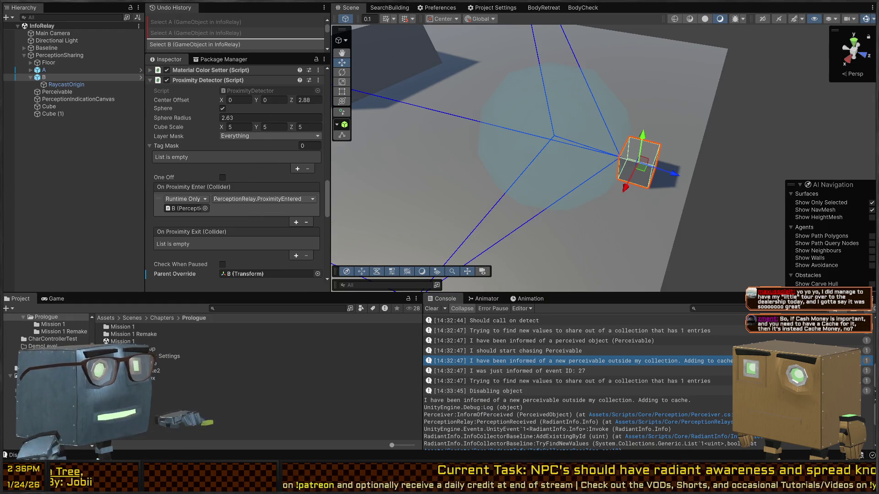
# Return to the code, revisit the InformOfPerceived call in PerceptionRelay.cs, then Perceiver.cs
pyautogui.hotkey('alt', 'Tab')
pyautogui.hotkey('ctrl', '-')
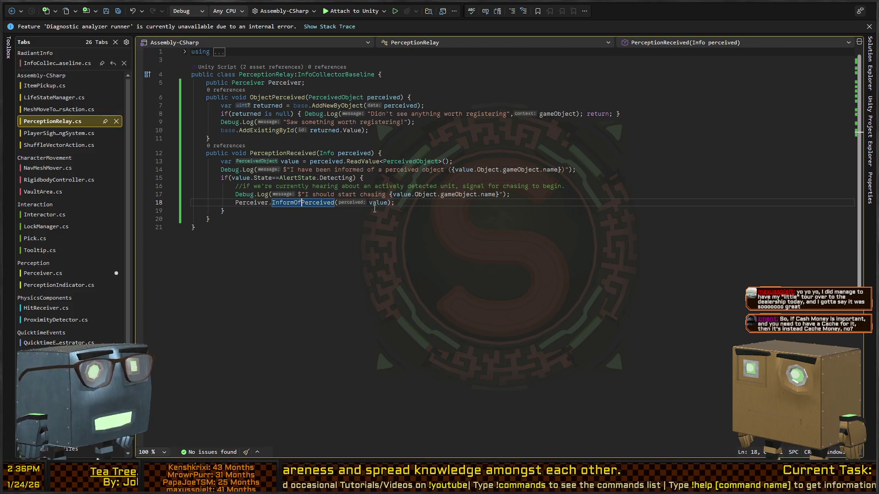
pyautogui.hotkey('ctrl', 'Tab')
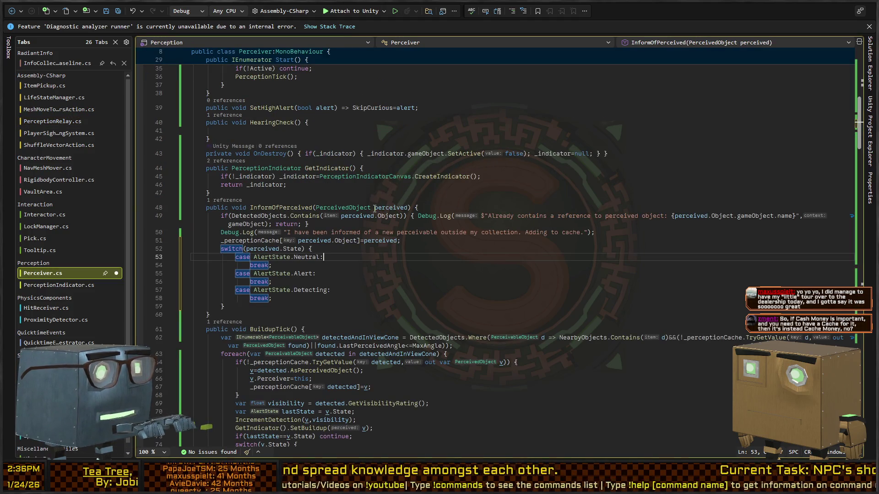
# Open a blank line under the Neutral case, discarding a stray if() draft
pyautogui.press('Down')
pyautogui.press('Down')
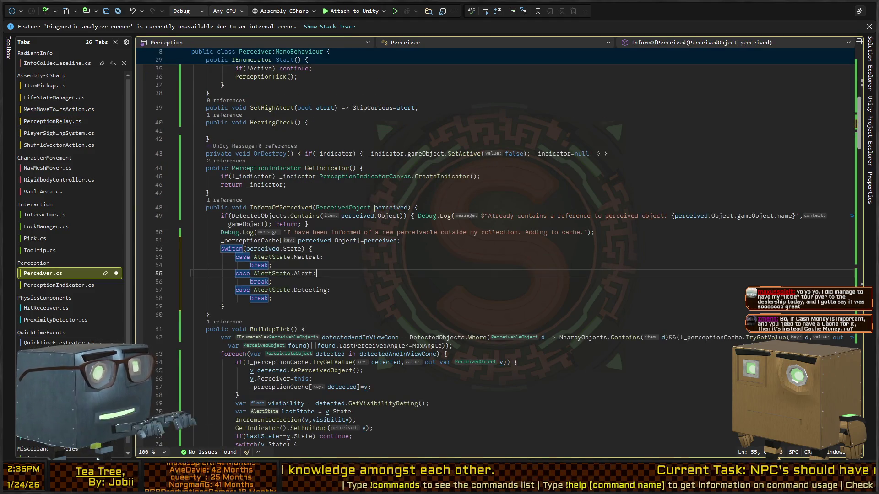
pyautogui.press('Up')
pyautogui.press('Up')
pyautogui.press('Return')
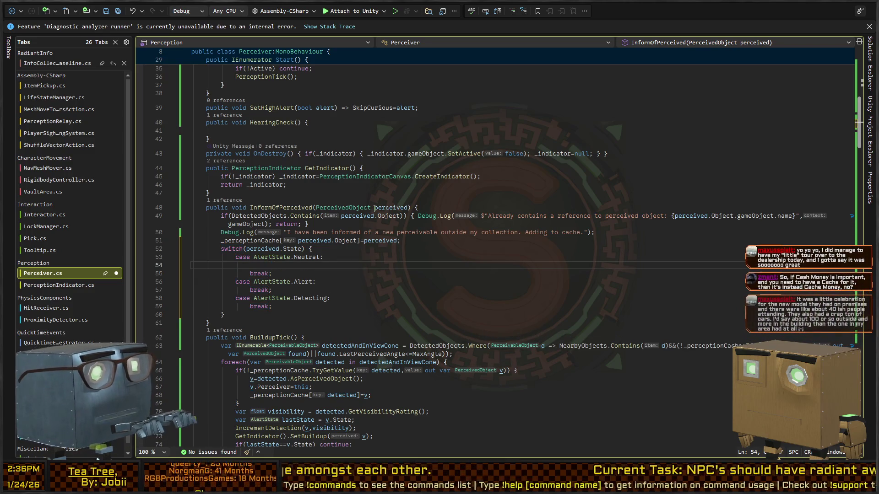
pyautogui.write('if()')
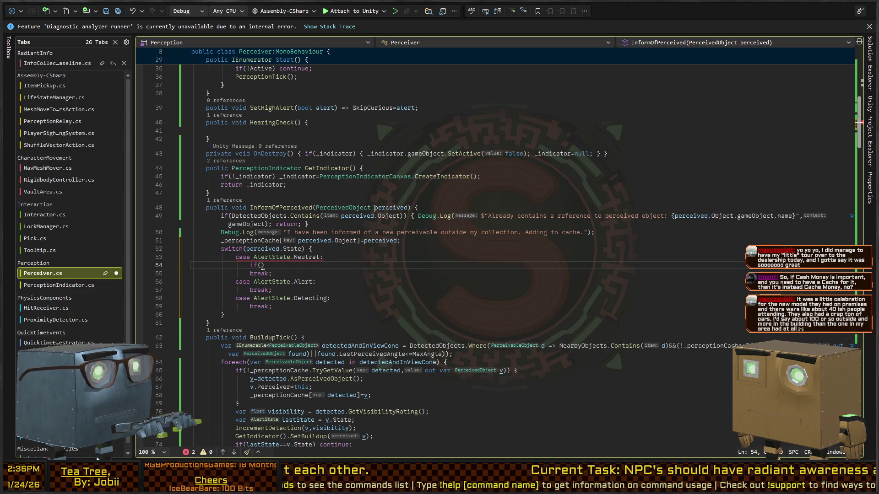
pyautogui.hotkey('shift', 'Home')
pyautogui.press('BackSpace')
# Add an if(!FocusedObject) check on the line above the switch
pyautogui.press('Up')
pyautogui.press('Up')
pyautogui.write('if(Curr')
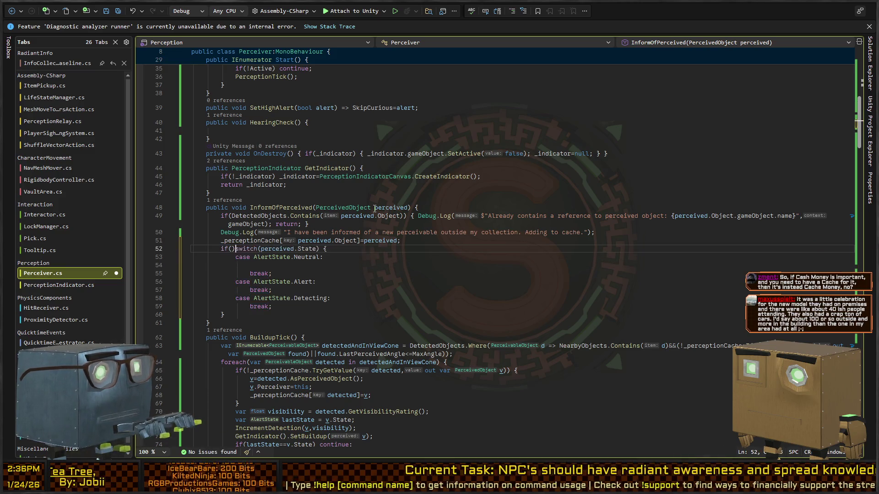
pyautogui.press('BackSpace')
pyautogui.press('BackSpace')
pyautogui.press('BackSpace')
pyautogui.write('Targe')
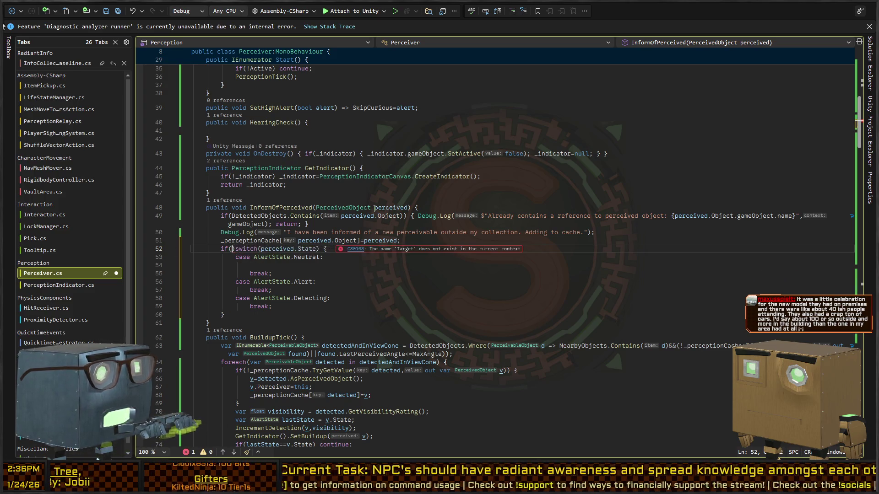
pyautogui.scroll(10, 251, 140)
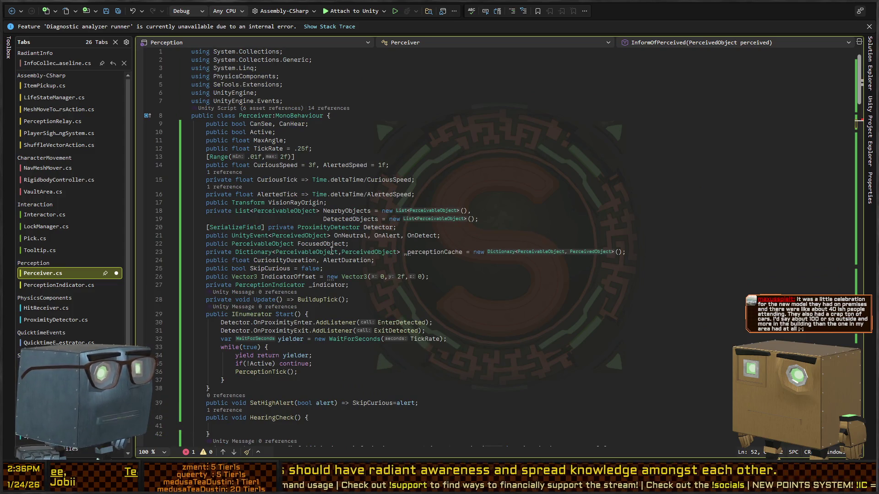
pyautogui.scroll(-4, 331, 251)
pyautogui.write('dObject')
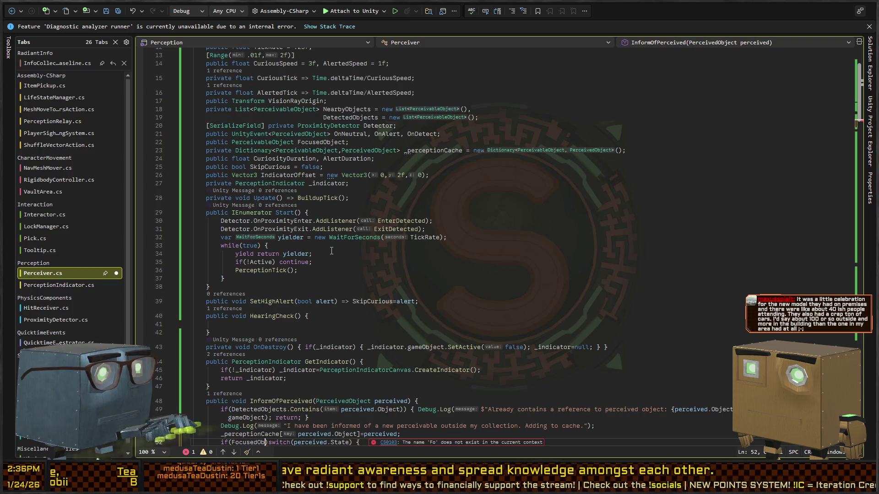
pyautogui.write(')')
pyautogui.hotkey('ctrl', 'Left')
pyautogui.hotkey('ctrl', 'Left')
pyautogui.write('!')
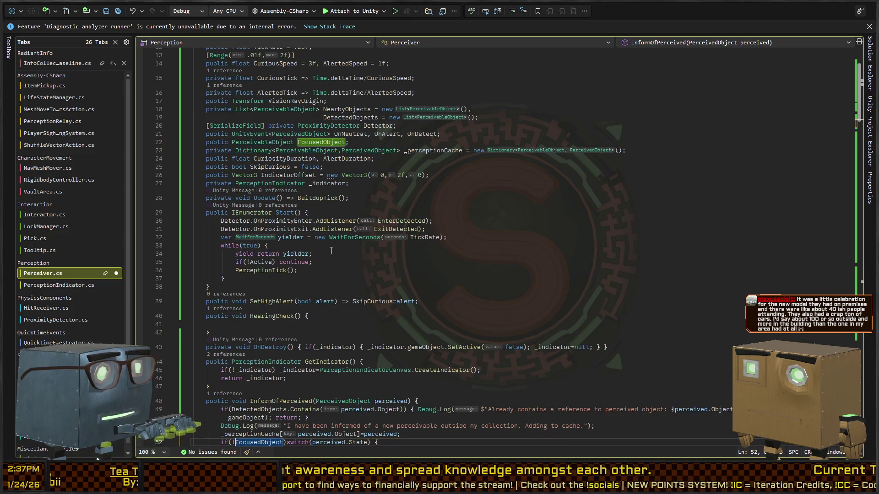
# Wrap the switch block in braces under the if(!FocusedObject) check
pyautogui.scroll(-4, 243, 246)
pyautogui.hotkey('ctrl', 'Right')
pyautogui.hotkey('ctrl', 'Right')
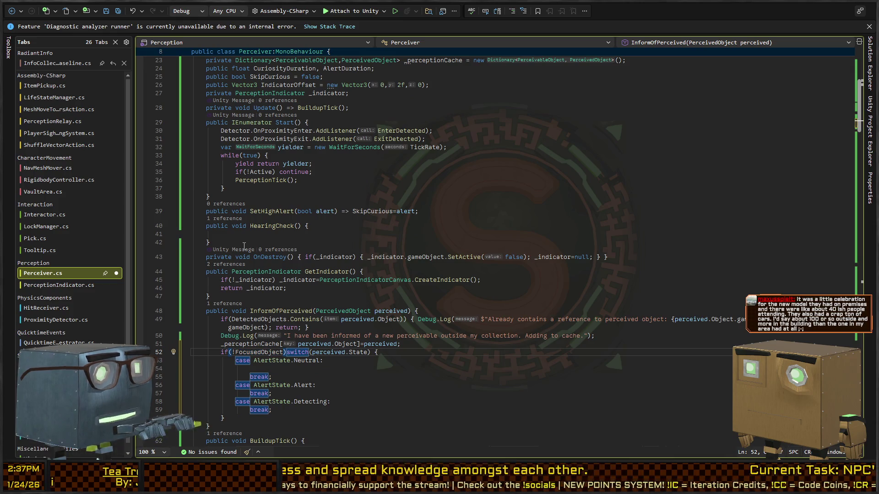
pyautogui.hotkey('shift', 'Down')
pyautogui.hotkey('shift', 'Down')
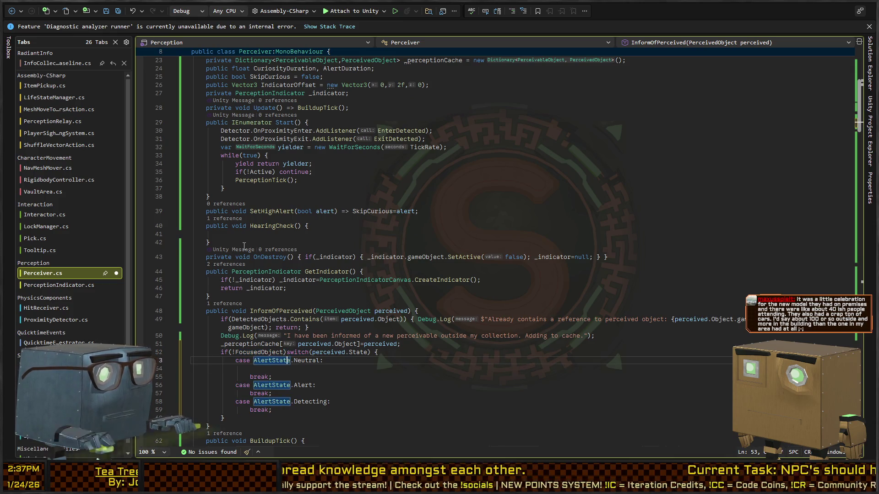
pyautogui.hotkey('shift', 'Down')
pyautogui.hotkey('shift', 'Down')
pyautogui.hotkey('shift', 'Down')
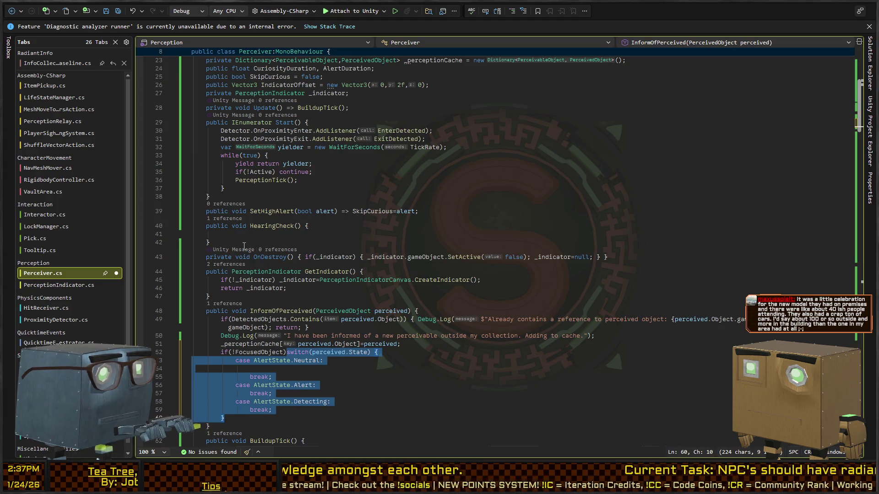
pyautogui.write('{')
pyautogui.press('Up')
pyautogui.press('Up')
pyautogui.press('Up')
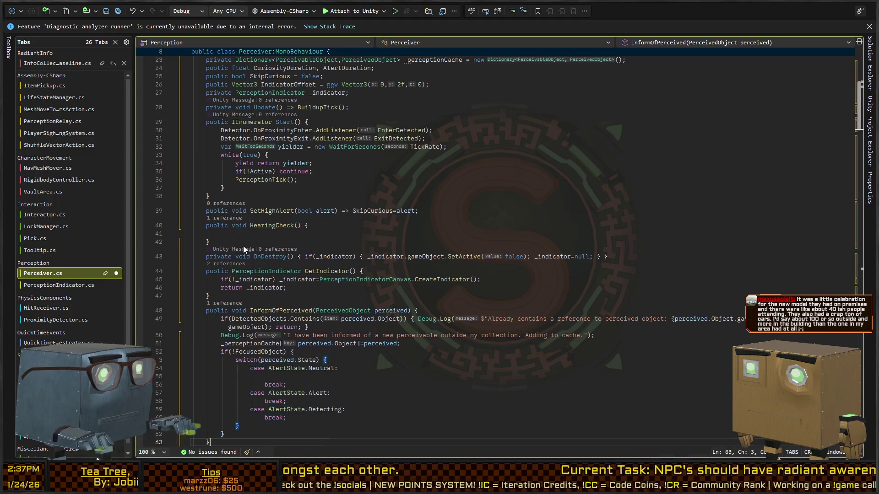
pyautogui.press('Up')
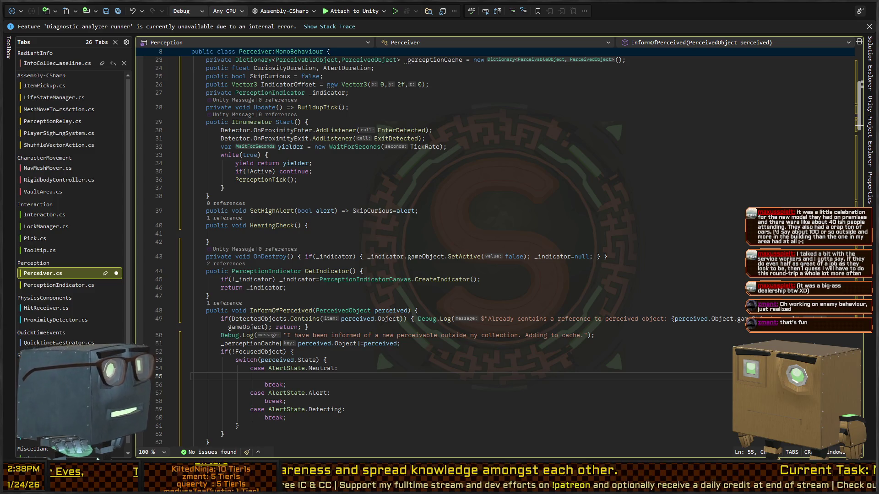
# Save the current changes to Perceiver.cs
pyautogui.click(294, 171)
pyautogui.scroll(-2, 294, 171)
pyautogui.click(527, 207)
pyautogui.hotkey('ctrl', 's')
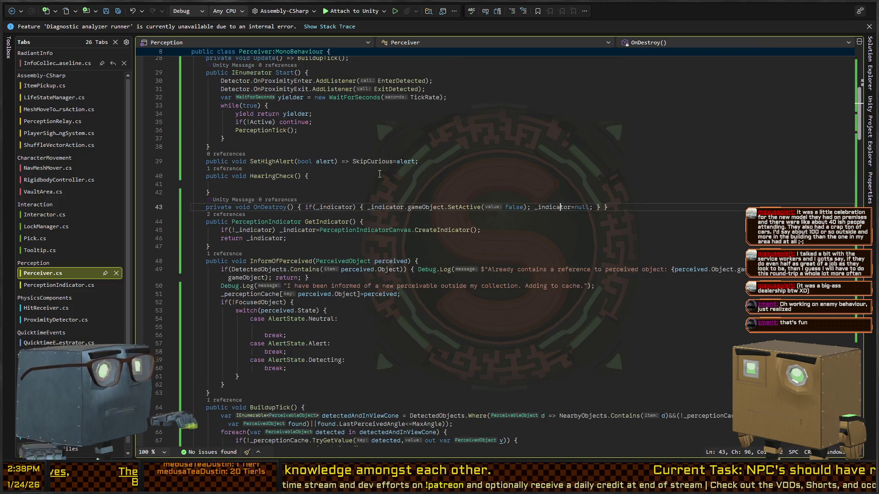
pyautogui.press('Right')
pyautogui.press('Right')
pyautogui.press('Right')
pyautogui.scroll(4, 423, 230)
pyautogui.scroll(-7, 423, 230)
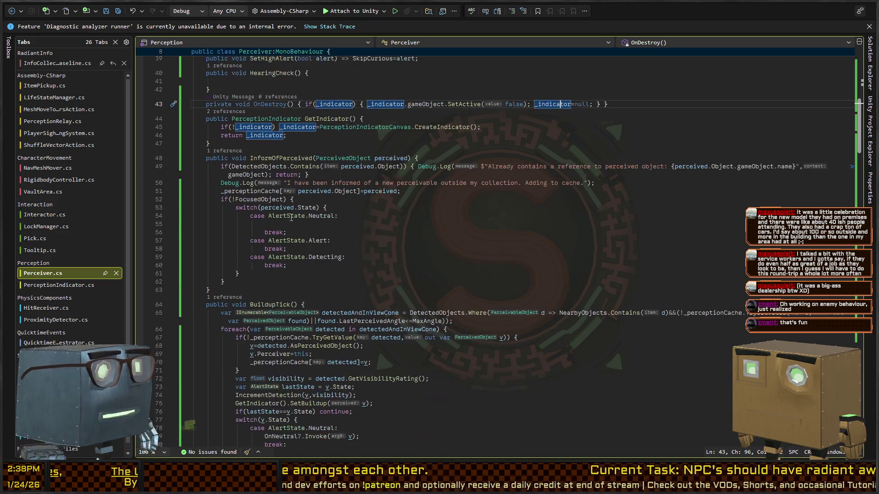
# Add OnNeutral?.Invoke(perceived); under Neutral and copy it into the Alert and Detecting cases
pyautogui.click(457, 225)
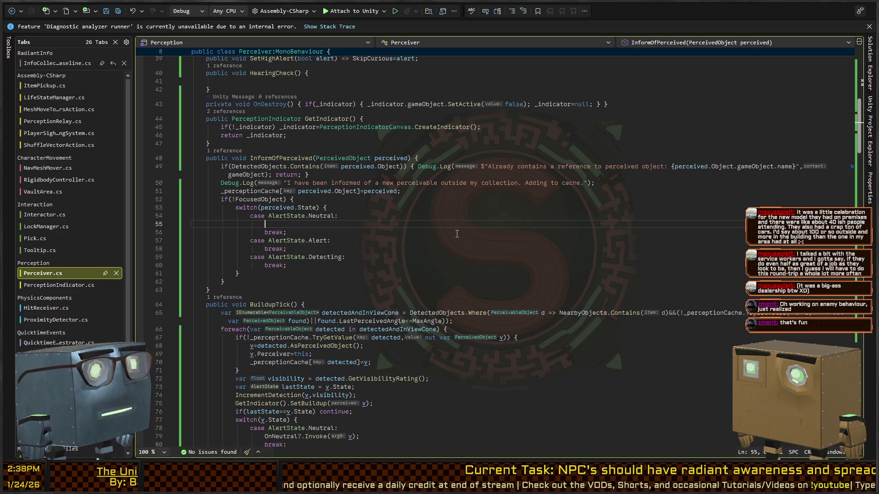
pyautogui.write('O')
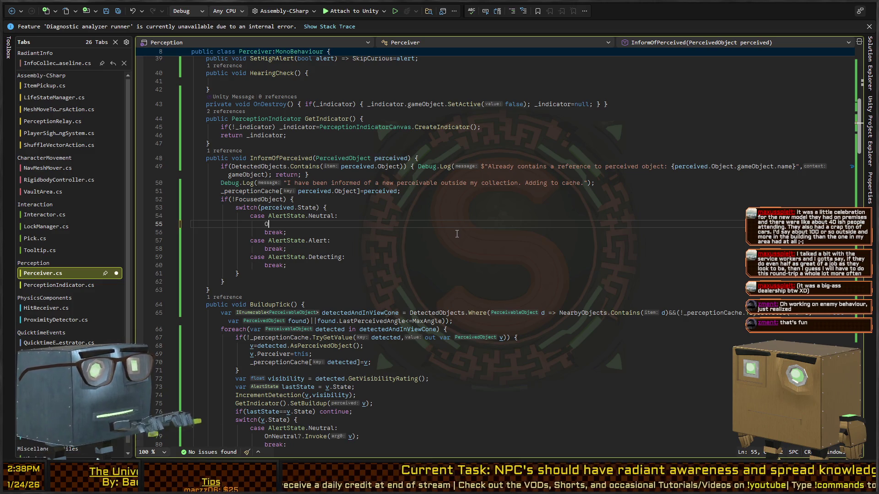
pyautogui.write('nNeutral')
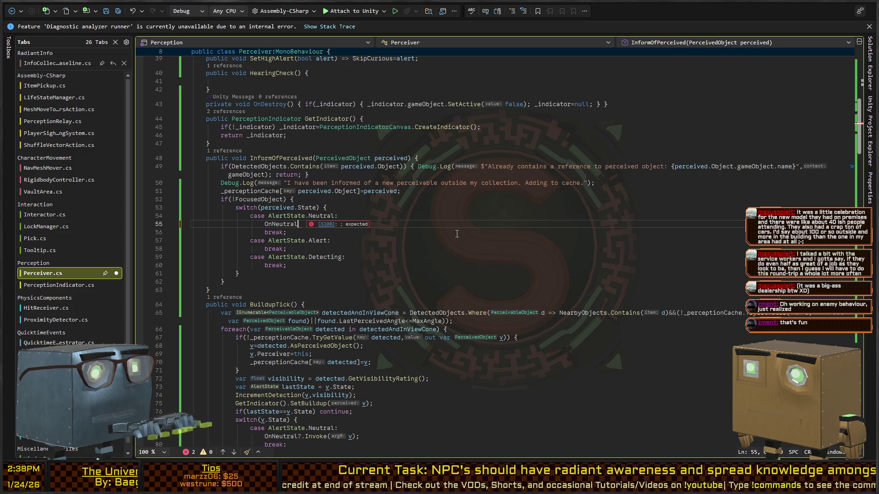
pyautogui.write('?.Invoke(')
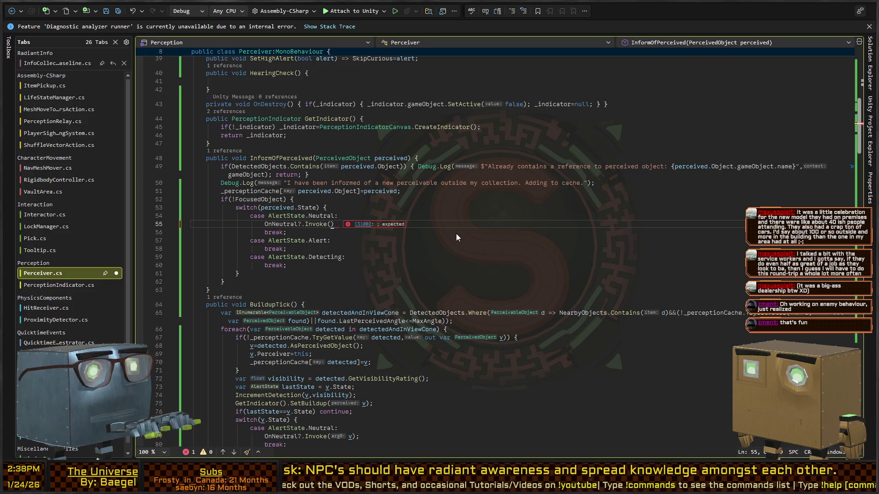
pyautogui.write('perceived);')
pyautogui.hotkey('shift', 'Home')
pyautogui.hotkey('ctrl', 'c')
pyautogui.press('Down')
pyautogui.press('Down')
pyautogui.press('Return')
pyautogui.hotkey('ctrl', 'v')
pyautogui.press('Down')
pyautogui.press('Down')
pyautogui.press('Down')
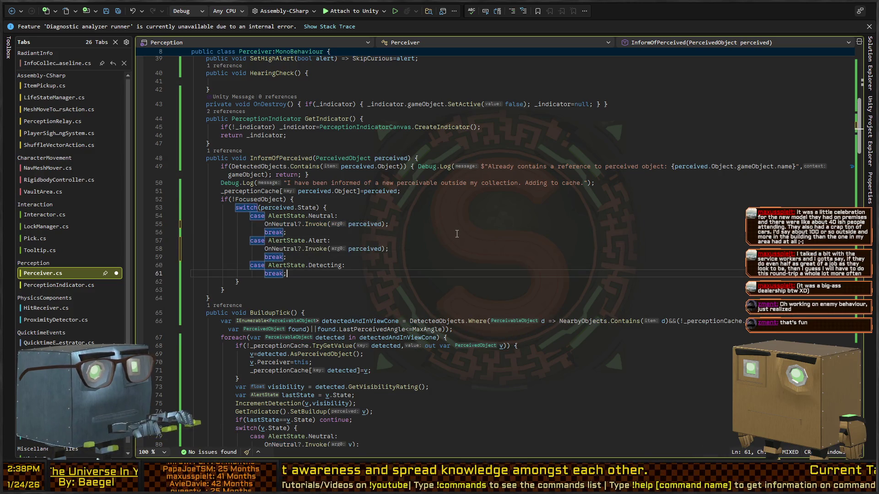
pyautogui.press('Home')
pyautogui.hotkey('ctrl', 'v')
# Rename the copied calls to OnAlert and OnDetect and save Perceiver.cs
pyautogui.press('Return')
pyautogui.press('Up')
pyautogui.press('Up')
pyautogui.press('Up')
pyautogui.hotkey('ctrl', 'Left')
pyautogui.hotkey('ctrl', 'Left')
pyautogui.hotkey('ctrl', 'Left')
pyautogui.press('BackSpace')
pyautogui.press('BackSpace')
pyautogui.press('BackSpace')
pyautogui.write('Alert')
pyautogui.press('Down')
pyautogui.press('Down')
pyautogui.press('Down')
pyautogui.hotkey('ctrl', 'Delete')
pyautogui.write('Detect')
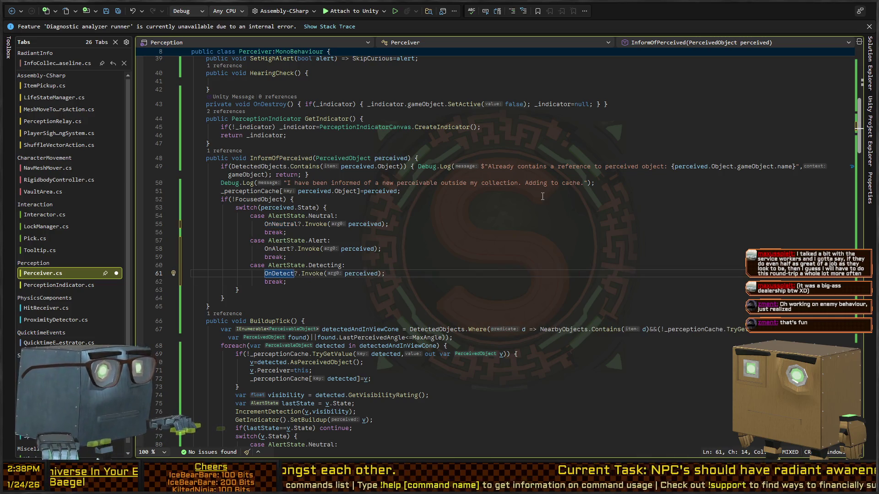
pyautogui.press('Up')
pyautogui.press('Up')
pyautogui.hotkey('ctrl', 's')
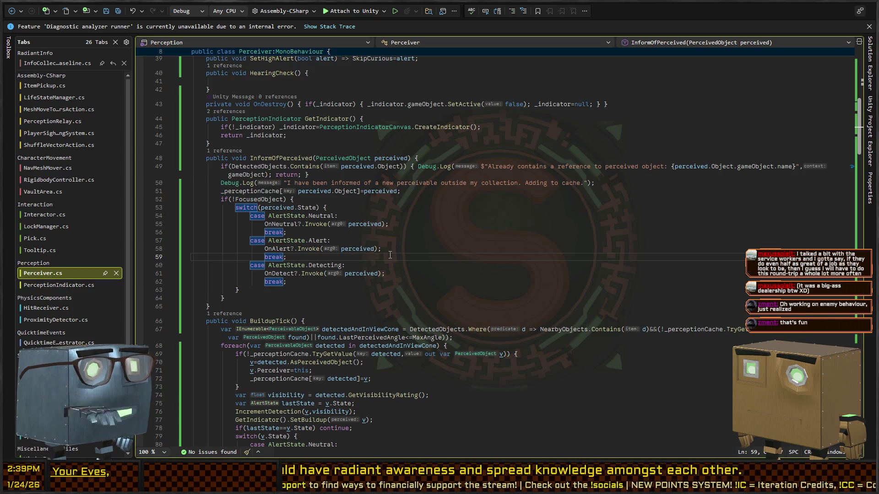
pyautogui.hotkey('alt', 'Tab')
# Run a Play-mode test with cube A selected and moved, then stop and return to Visual Studio
pyautogui.moveTo(520, 179)
pyautogui.mouseDown()
pyautogui.moveTo(508, 234)
pyautogui.moveTo(574, 226)
pyautogui.moveTo(518, 223)
pyautogui.moveTo(528, 222)
pyautogui.moveTo(488, 204)
pyautogui.moveTo(465, 164)
pyautogui.moveTo(597, 205)
pyautogui.moveTo(684, 138)
pyautogui.moveTo(682, 149)
pyautogui.moveTo(658, 150)
pyautogui.mouseUp()
pyautogui.hotkey('ctrl', 'p')
pyautogui.click(504, 245)
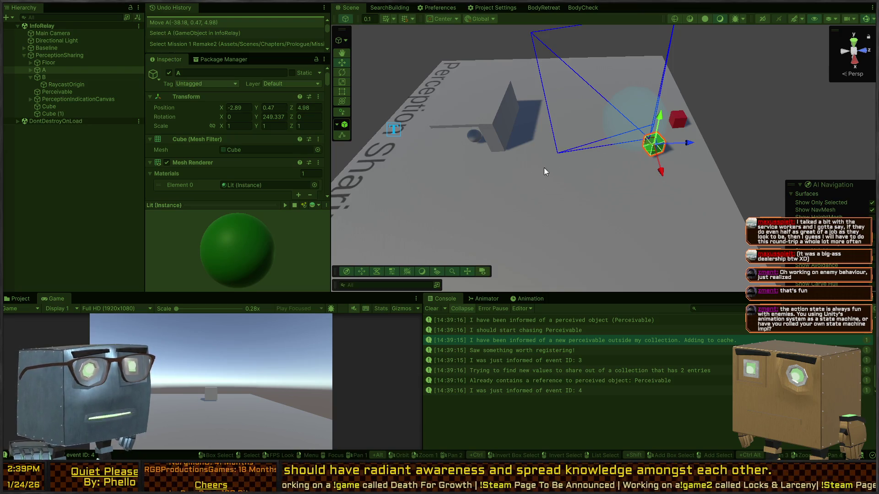
pyautogui.hotkey('ctrl', 'p')
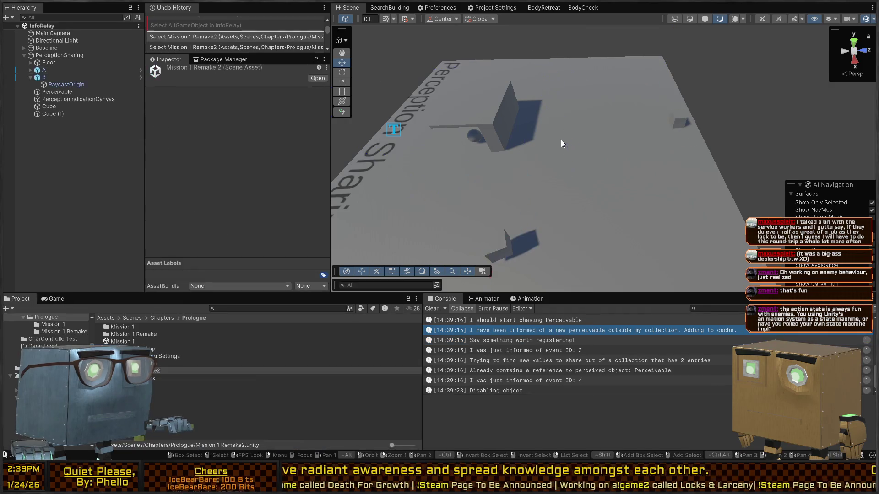
pyautogui.hotkey('alt', 'Tab')
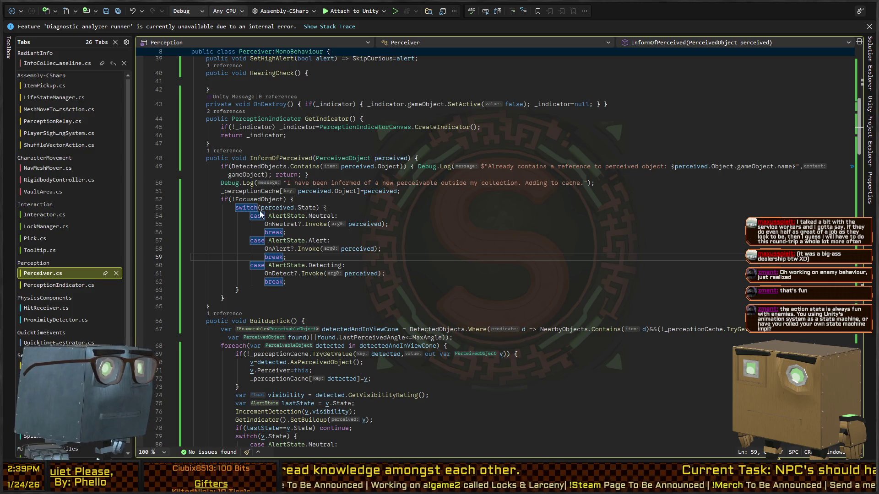
pyautogui.click(240, 298)
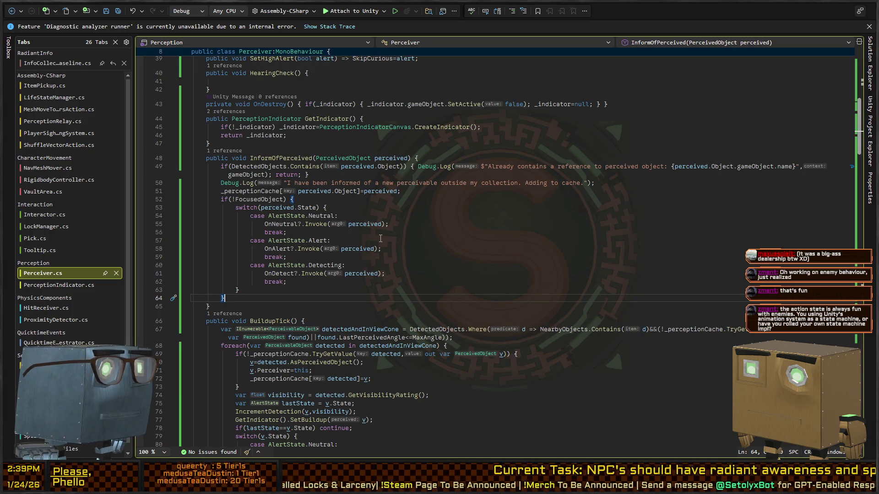
pyautogui.click(412, 191)
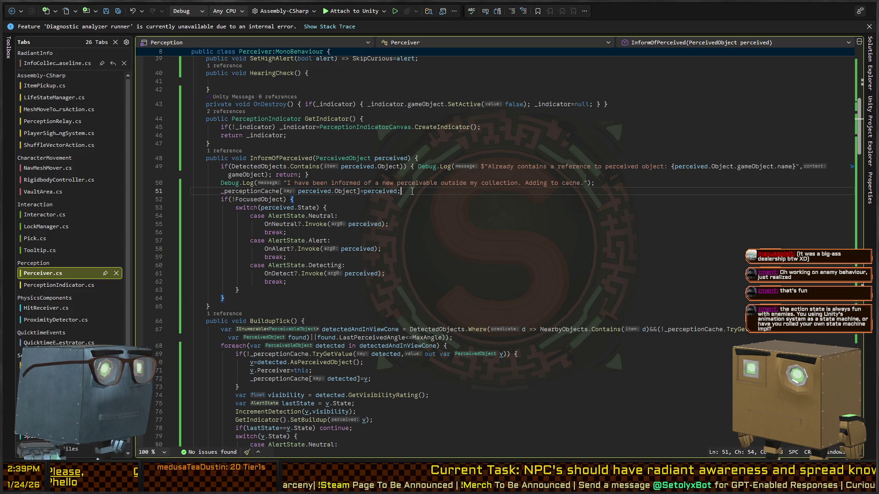
pyautogui.click(263, 191)
pyautogui.press('End')
pyautogui.scroll(7, 453, 217)
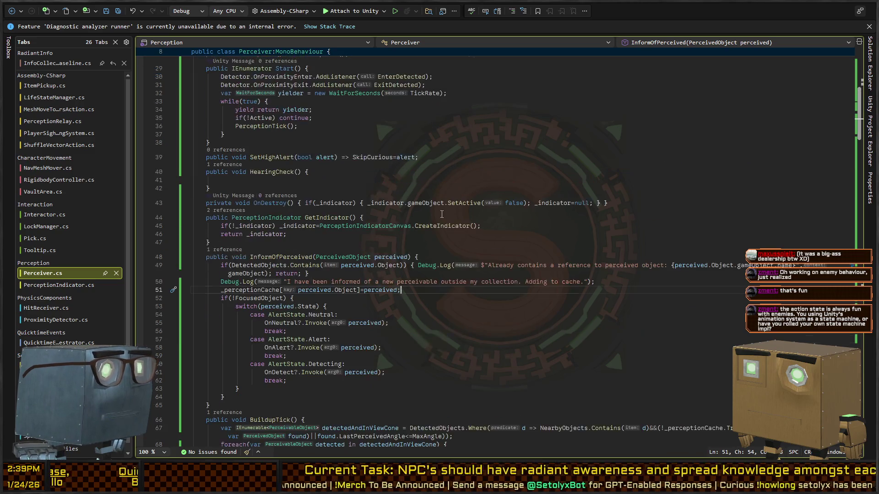
pyautogui.scroll(4, 423, 211)
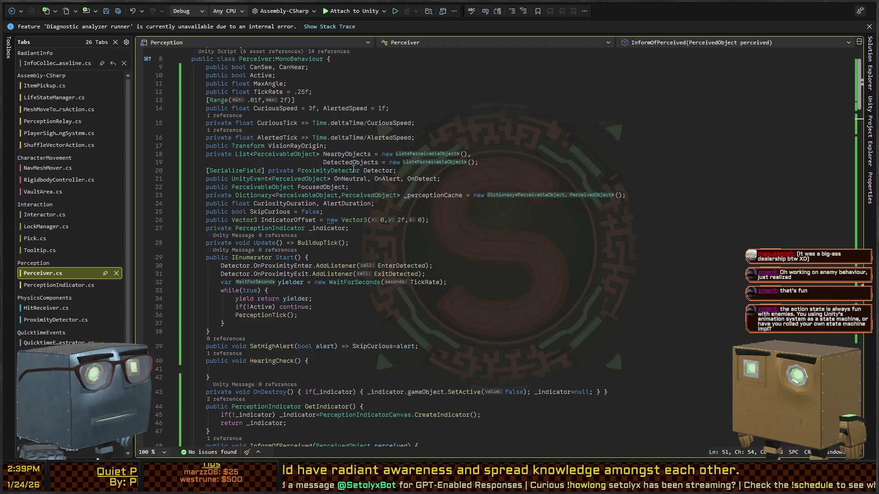
pyautogui.scroll(-10, 353, 169)
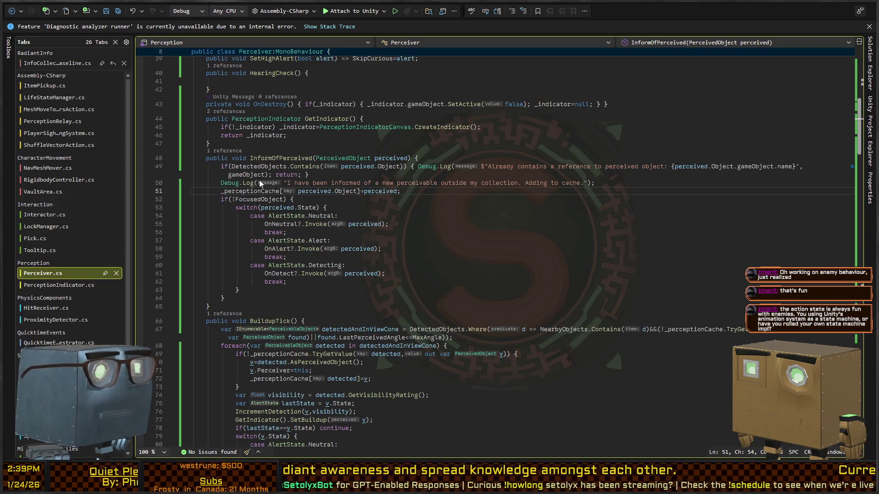
pyautogui.scroll(-5, 266, 188)
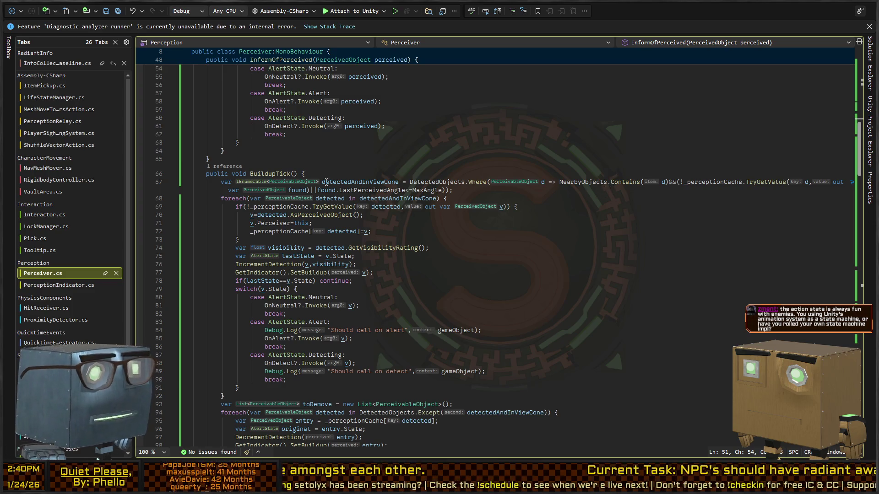
pyautogui.scroll(6, 345, 170)
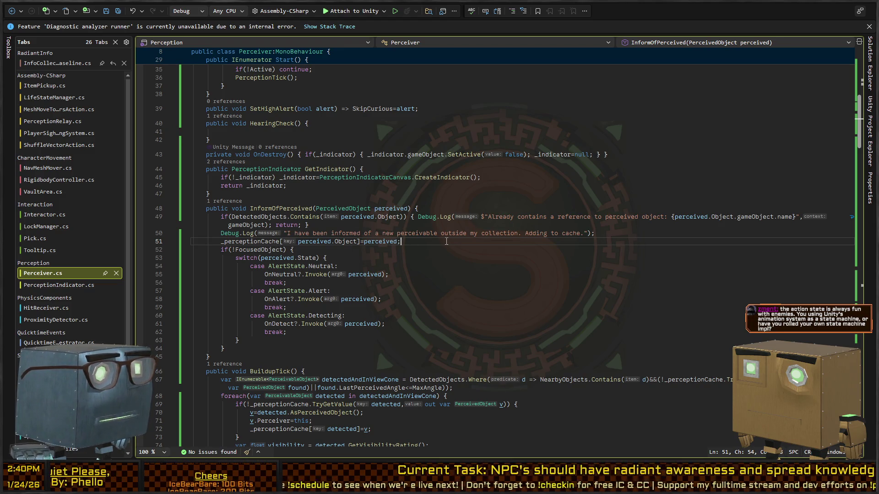
# Insert DetectedObjects.Add(perceived.Object); above the cache assignment, save Perceiver.cs, and return to Unity
pyautogui.hotkey('ctrl', 'Return')
pyautogui.write('De')
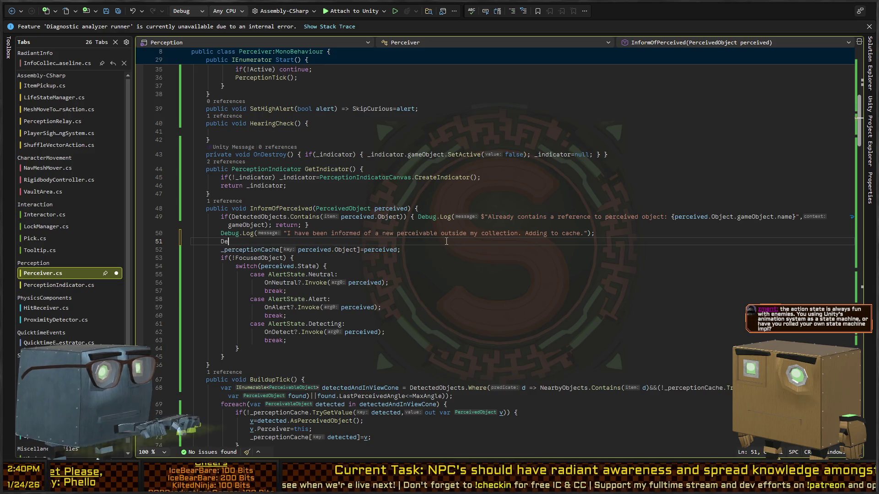
pyautogui.write('tectedObjects.')
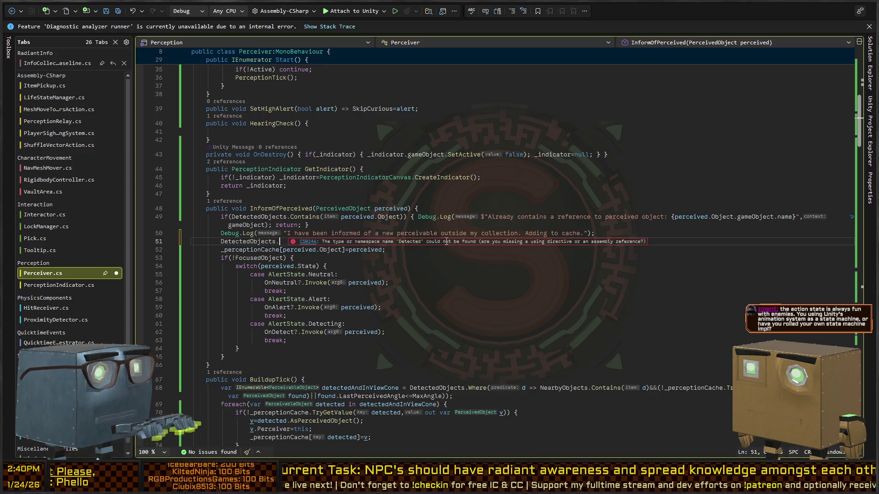
pyautogui.write('Add(perceived.Object')
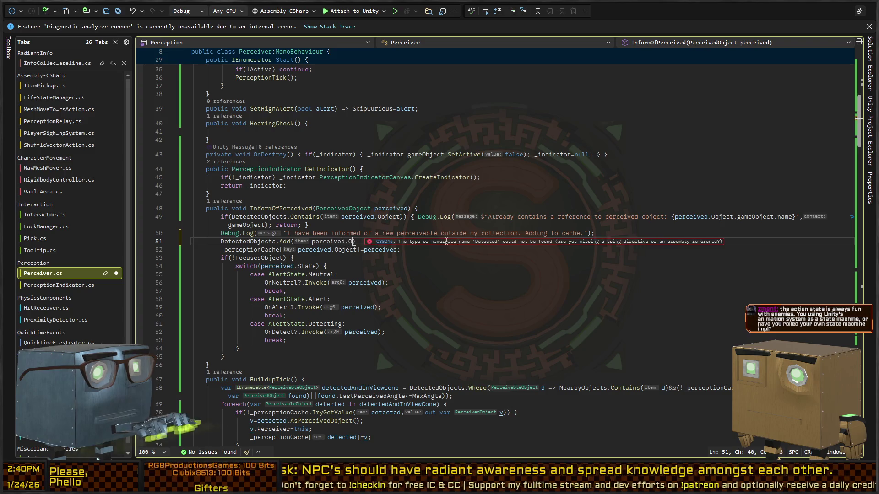
pyautogui.write(');')
pyautogui.hotkey('ctrl', 's')
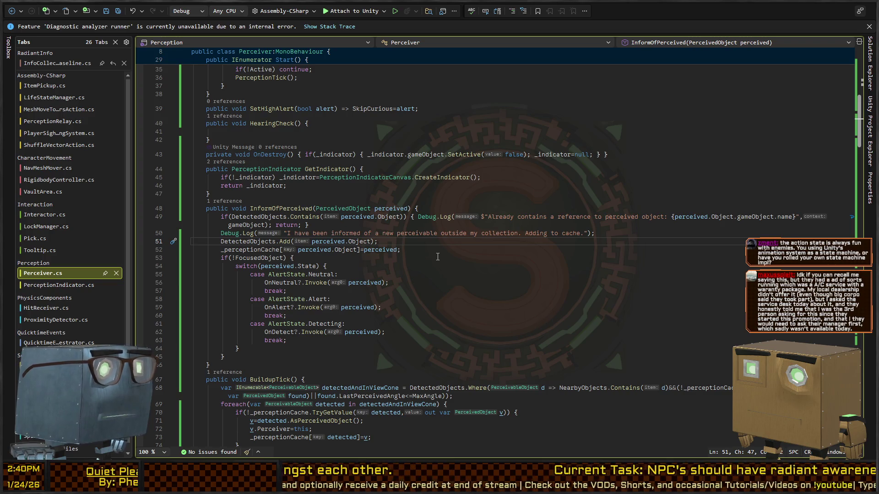
pyautogui.hotkey('alt', 'Tab')
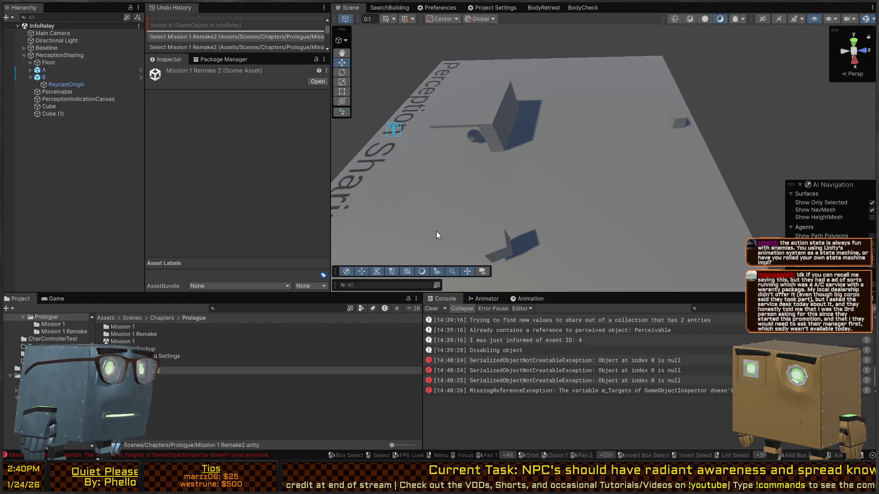
pyautogui.moveTo(472, 148)
pyautogui.mouseDown()
pyautogui.moveTo(540, 96)
pyautogui.moveTo(674, 134)
pyautogui.moveTo(548, 117)
pyautogui.moveTo(514, 162)
pyautogui.moveTo(547, 81)
pyautogui.moveTo(540, 32)
pyautogui.moveTo(545, 83)
pyautogui.moveTo(532, 107)
pyautogui.mouseUp()
pyautogui.click(544, 7)
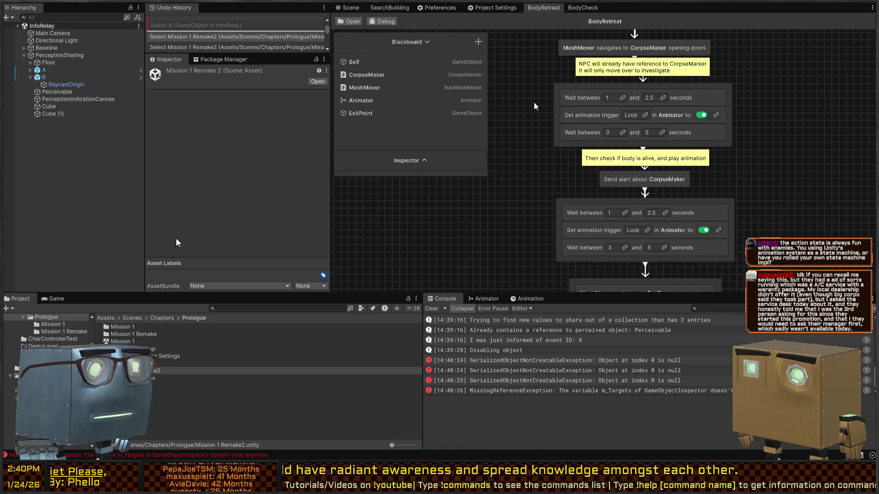
pyautogui.scroll(-3, 533, 107)
pyautogui.moveTo(548, 161); pyautogui.dragTo(564, 113)
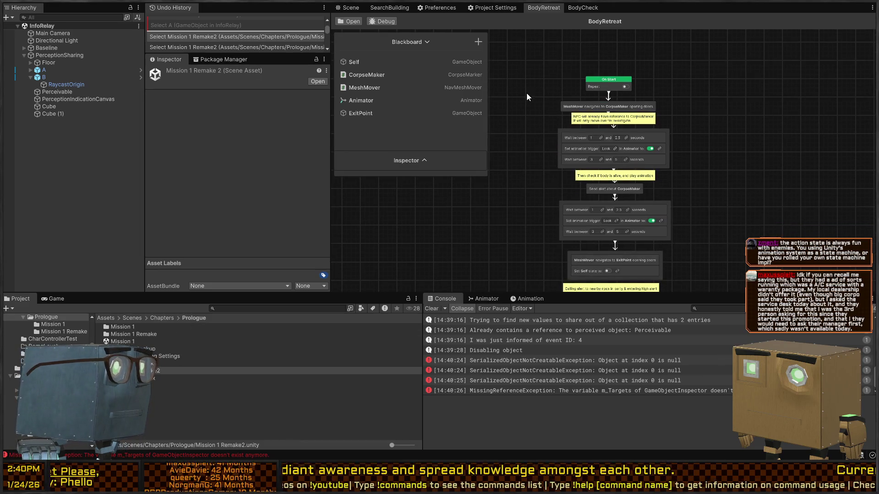
pyautogui.moveTo(624, 183); pyautogui.dragTo(634, 143)
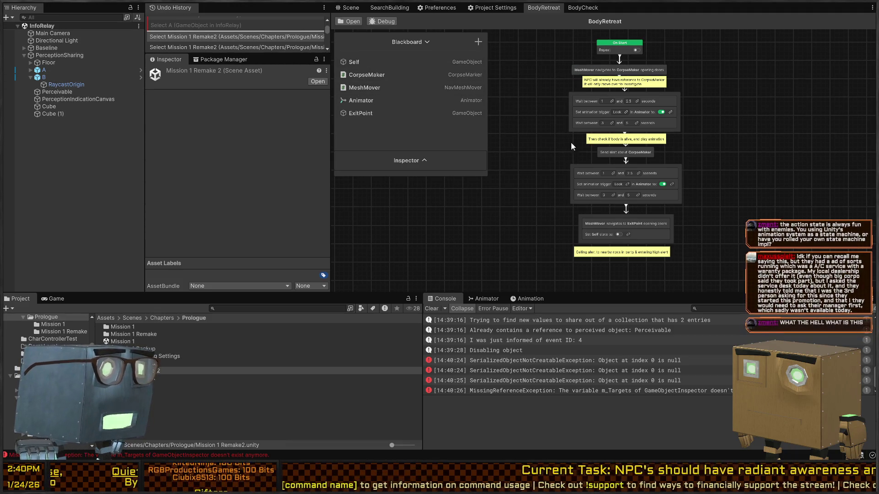
pyautogui.moveTo(572, 149); pyautogui.dragTo(563, 178)
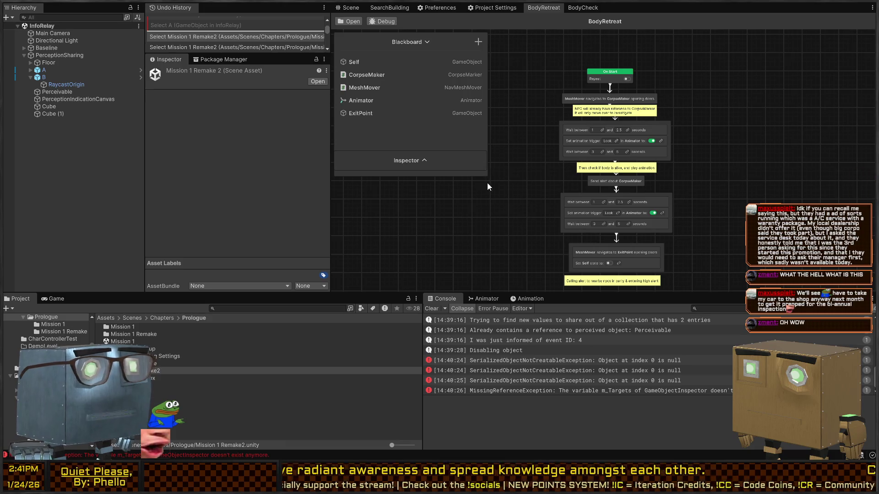
pyautogui.scroll(-2, 513, 182)
pyautogui.scroll(3, 540, 183)
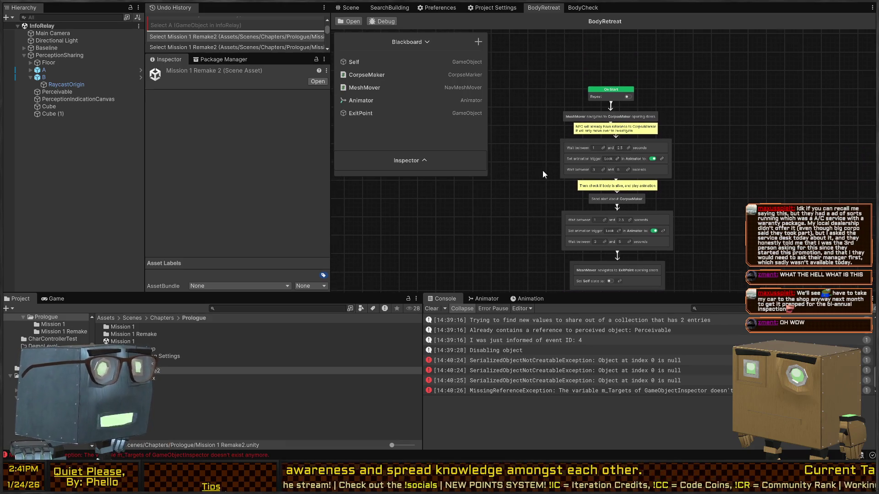
pyautogui.scroll(-3, 551, 165)
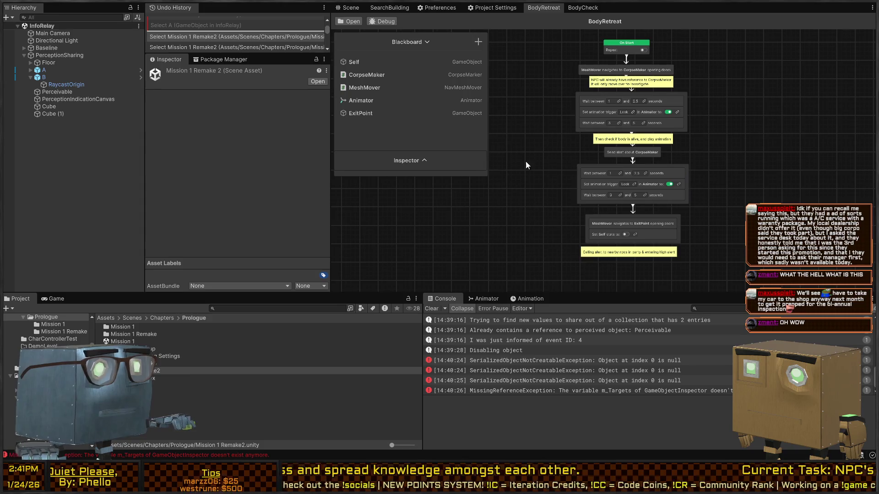
# Start a play-mode test in the Scene view with the camera framed near cube A
pyautogui.click(350, 8)
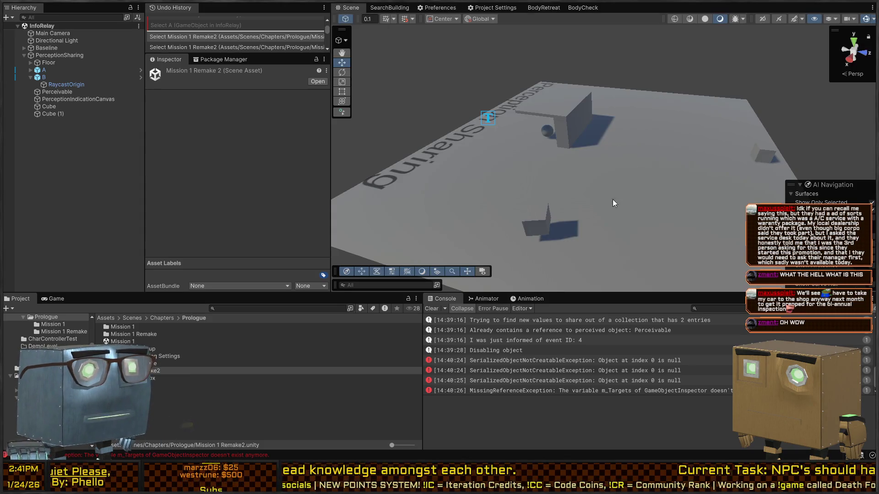
pyautogui.moveTo(582, 181); pyautogui.dragTo(616, 191)
pyautogui.hotkey('ctrl', 'p')
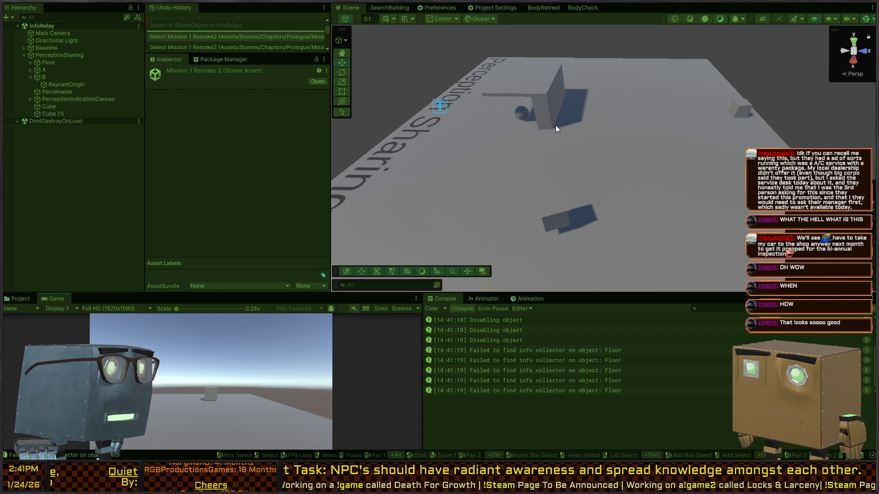
pyautogui.moveTo(557, 153)
pyautogui.mouseDown()
pyautogui.moveTo(608, 161)
pyautogui.moveTo(610, 171)
pyautogui.moveTo(582, 155)
pyautogui.moveTo(633, 202)
pyautogui.moveTo(606, 220)
pyautogui.moveTo(484, 170)
pyautogui.mouseUp()
pyautogui.hotkey('ctrl', 'z')
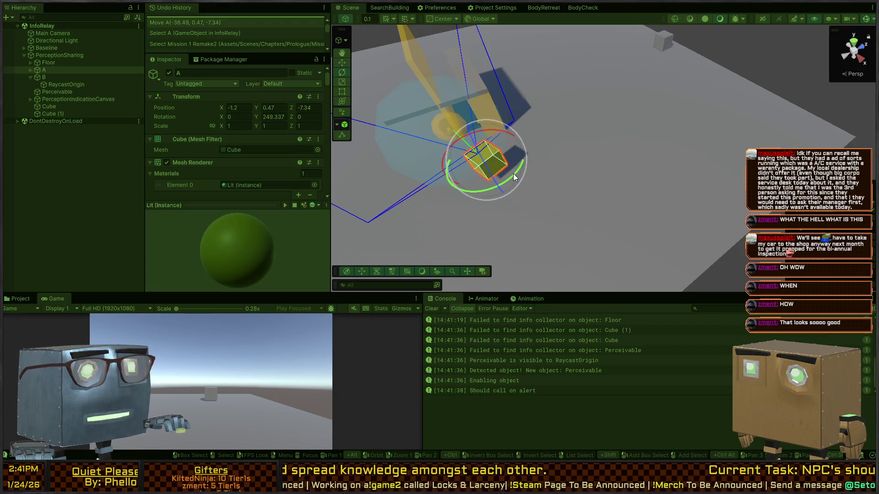
# Drag cube A across the floor toward cube B, deselect it, and stop play mode
pyautogui.moveTo(482, 168)
pyautogui.mouseDown()
pyautogui.moveTo(711, 39)
pyautogui.moveTo(675, 142)
pyautogui.moveTo(712, 106)
pyautogui.mouseUp()
pyautogui.moveTo(667, 134)
pyautogui.mouseDown()
pyautogui.moveTo(730, 110)
pyautogui.moveTo(730, 118)
pyautogui.moveTo(633, 113)
pyautogui.moveTo(631, 126)
pyautogui.mouseUp()
pyautogui.click(632, 126)
pyautogui.click(645, 193)
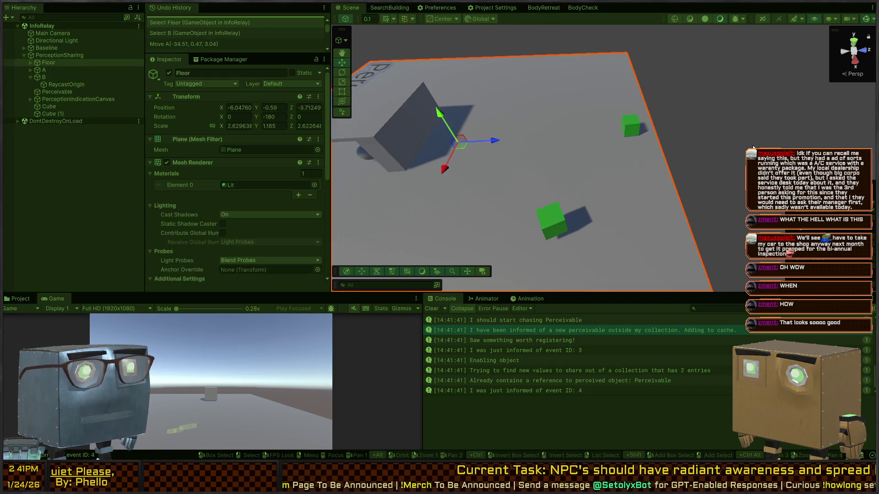
pyautogui.click(663, 137)
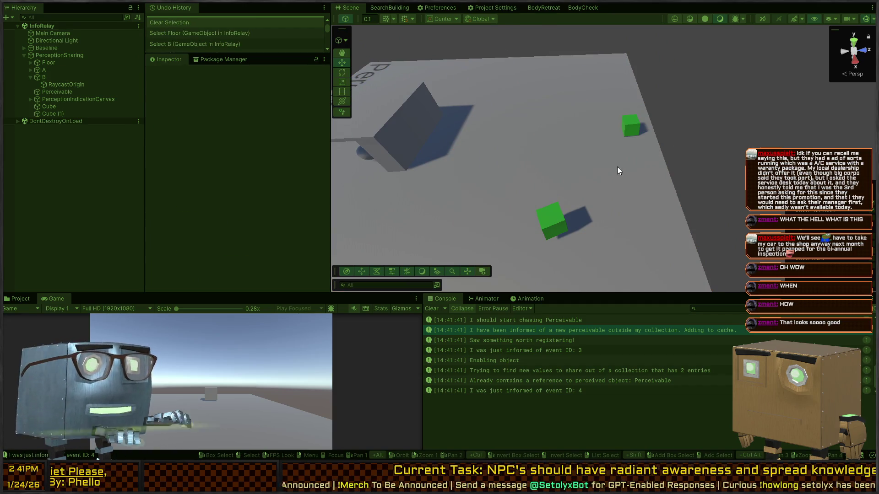
pyautogui.hotkey('ctrl', 'p')
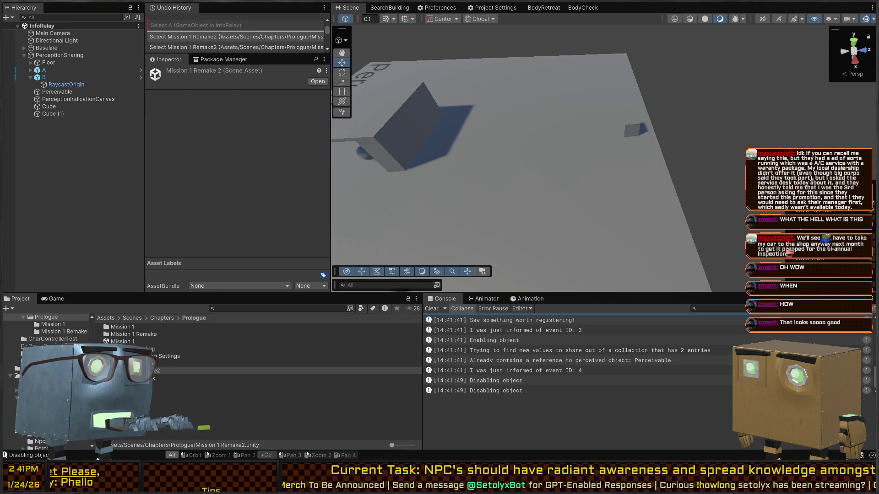
pyautogui.hotkey('alt', 'Tab')
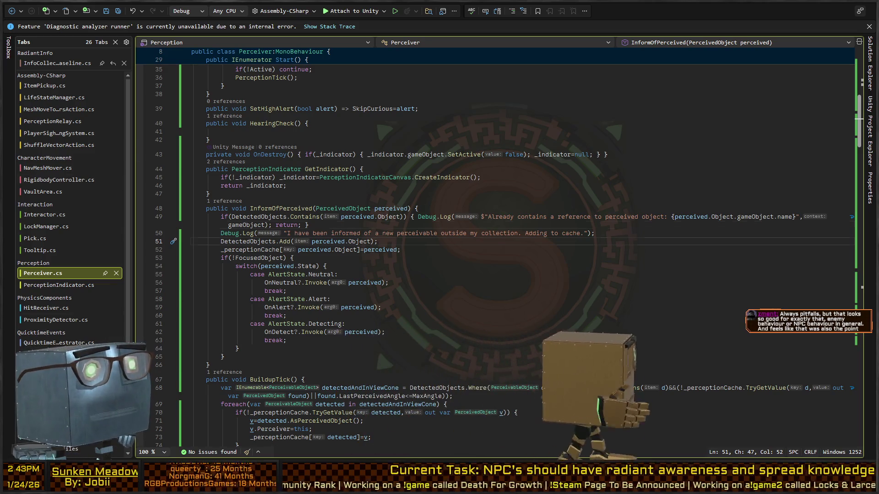
# Highlight the uses of perceived, DetectedObjects and _perceptionCache in Perceiver.cs
pyautogui.press('Up')
pyautogui.press('Up')
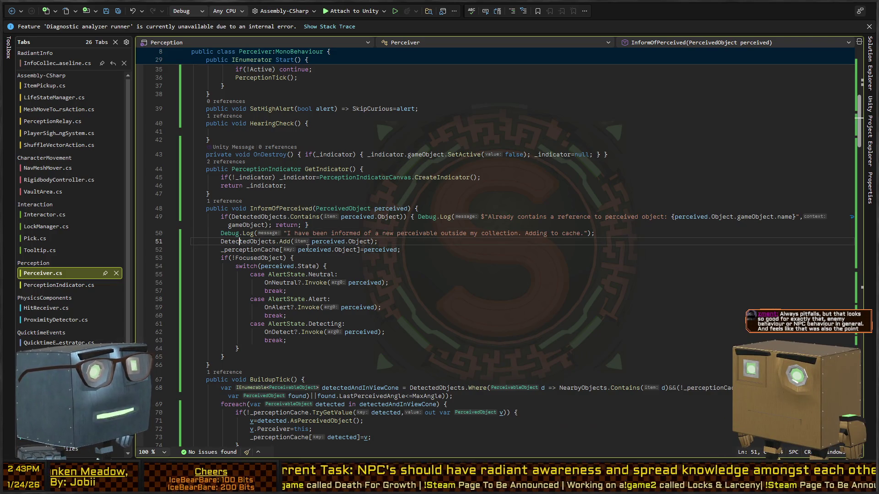
pyautogui.click(319, 242)
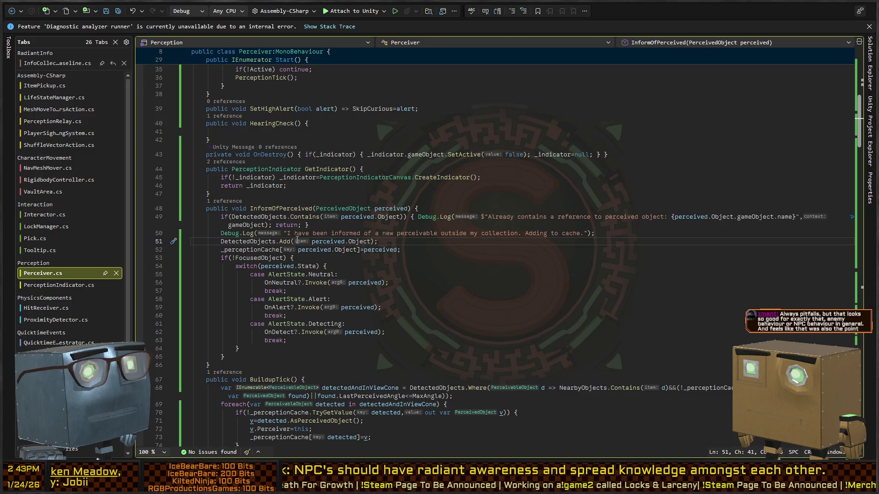
pyautogui.click(243, 242)
pyautogui.scroll(-4, 255, 268)
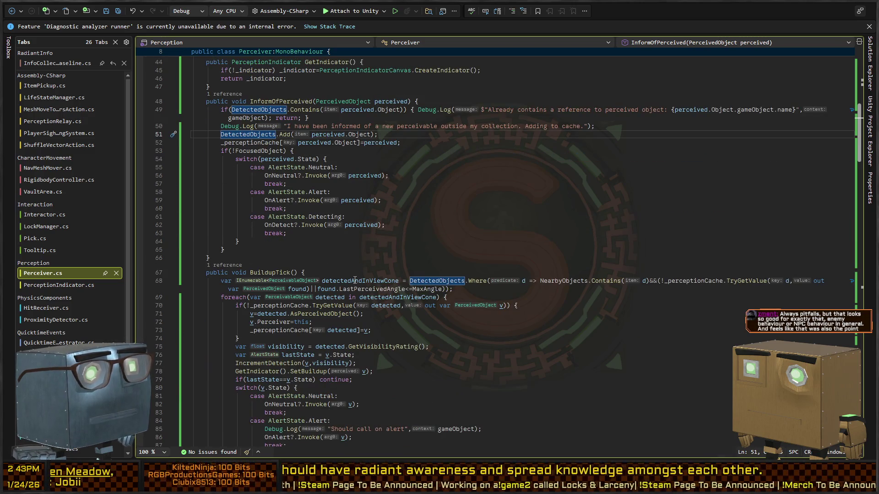
pyautogui.scroll(5, 313, 278)
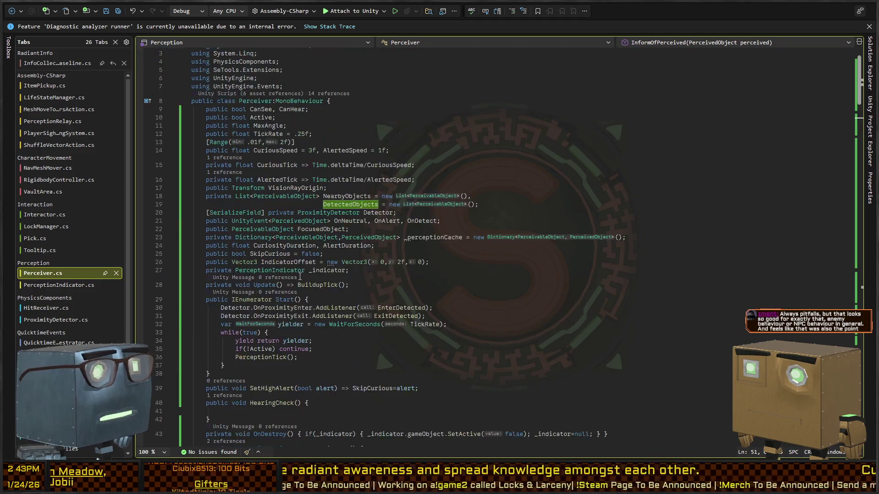
pyautogui.scroll(-7, 275, 256)
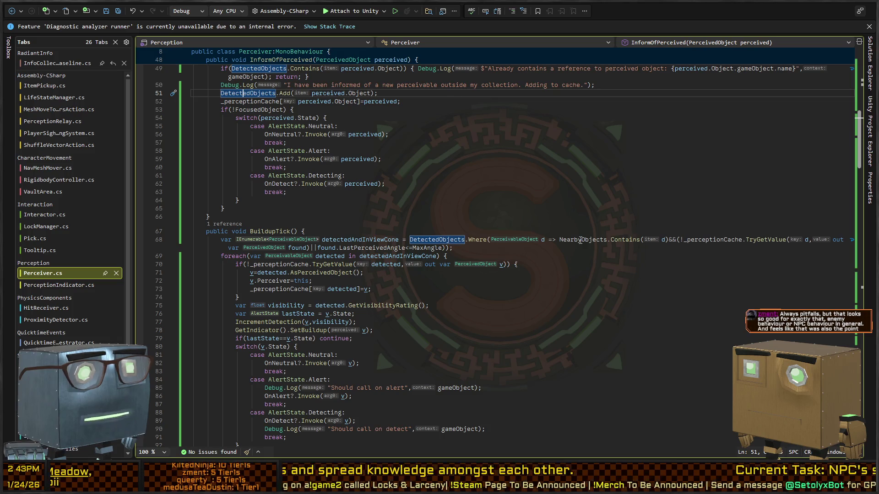
pyautogui.click(706, 241)
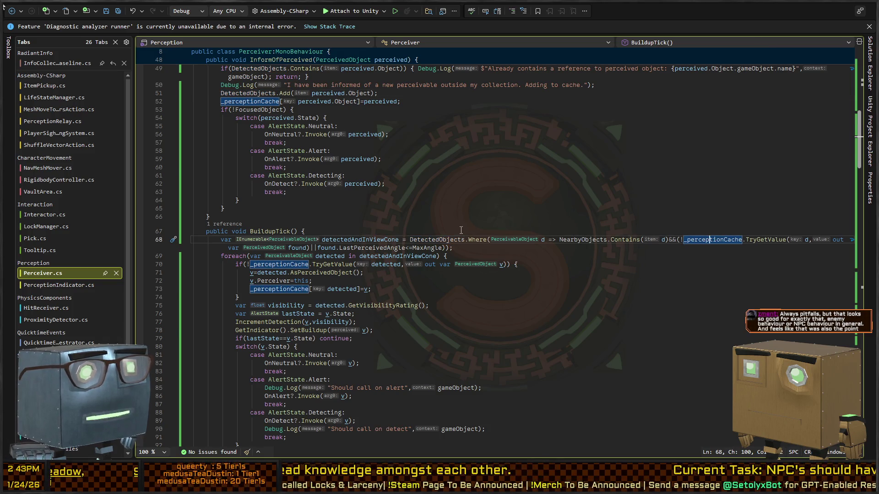
pyautogui.scroll(7, 461, 230)
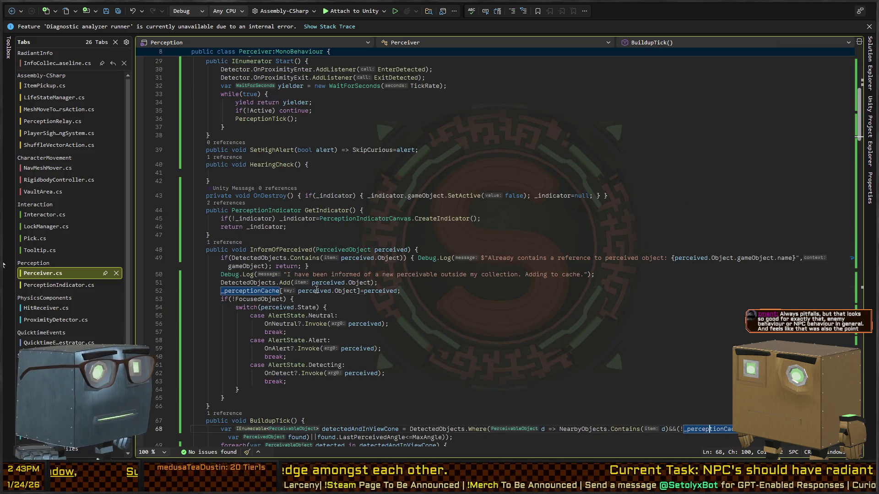
# Trace perceived and _perceptionCache in InformOfPerceived, then go to PerceivedObject's definition
pyautogui.click(303, 291)
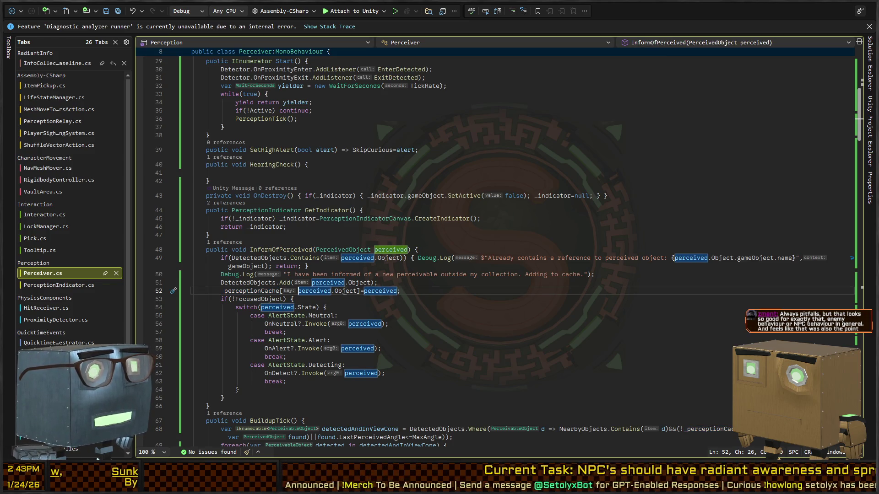
pyautogui.click(262, 292)
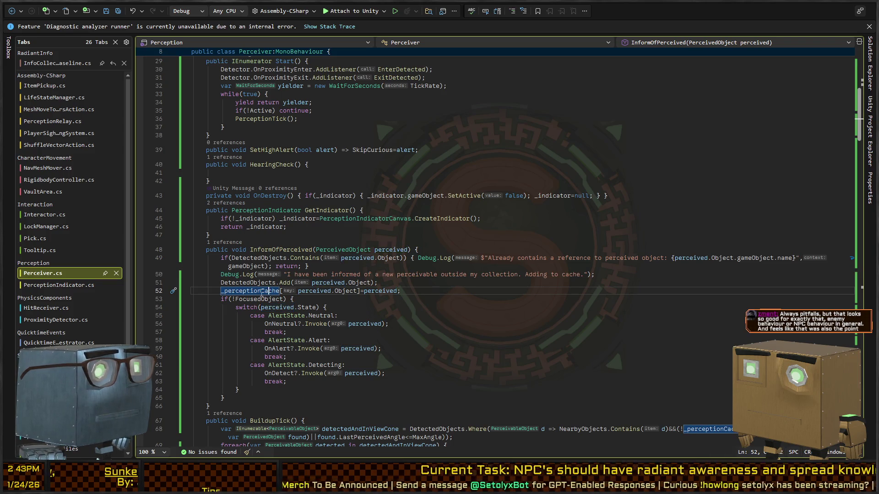
pyautogui.click(336, 251)
pyautogui.press('F12')
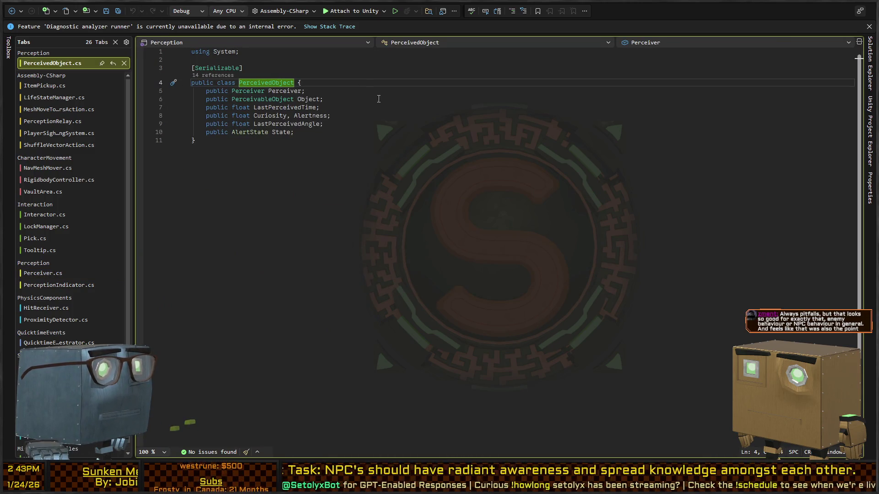
# Add a public PerceivedObject Clone() method below the State field
pyautogui.click(368, 133)
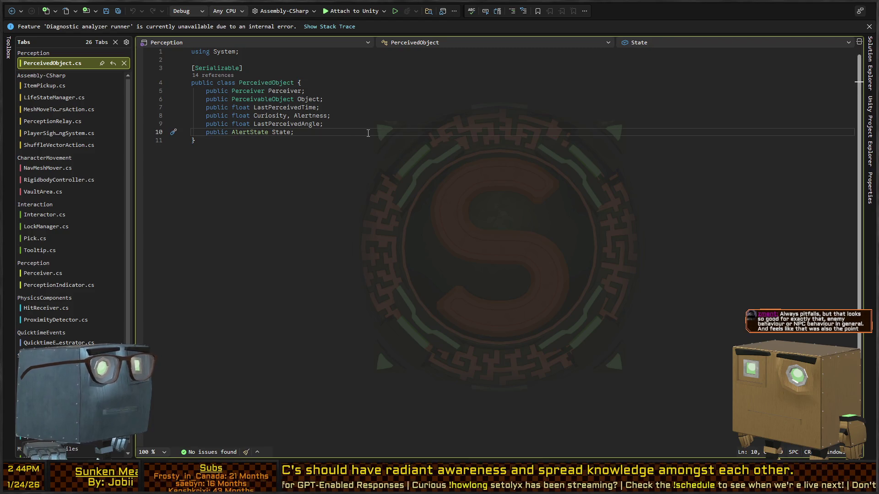
pyautogui.press('Return')
pyautogui.press('Return')
pyautogui.write('public void Clone() {')
pyautogui.press('Return')
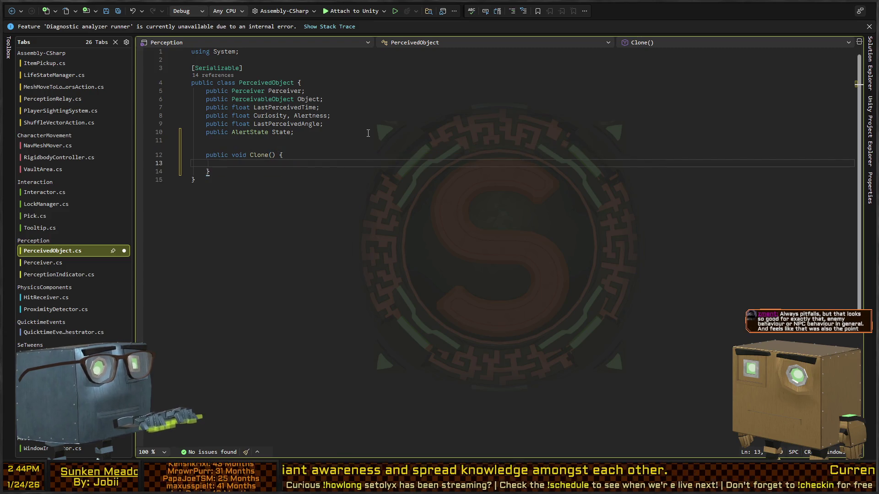
pyautogui.press('Up')
pyautogui.hotkey('ctrl', 'Right')
pyautogui.hotkey('ctrl', 'shift', 'Right')
pyautogui.write('Perc')
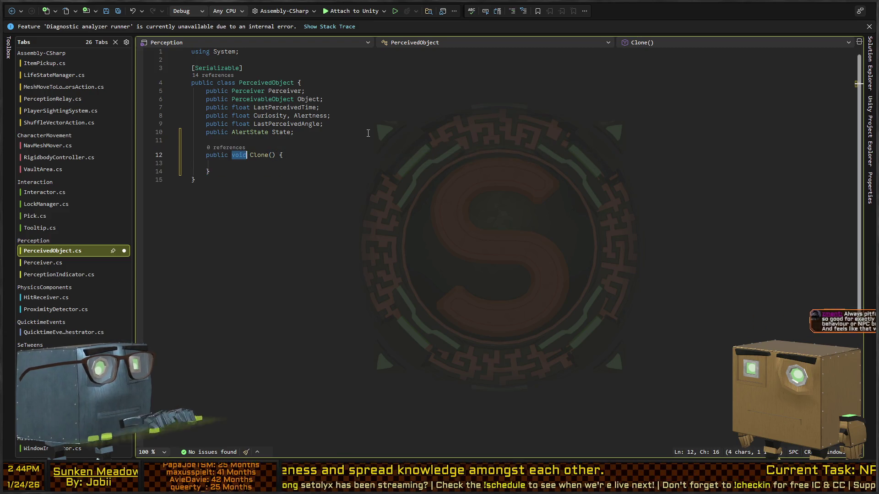
pyautogui.write('eivedObject')
pyautogui.press('Down')
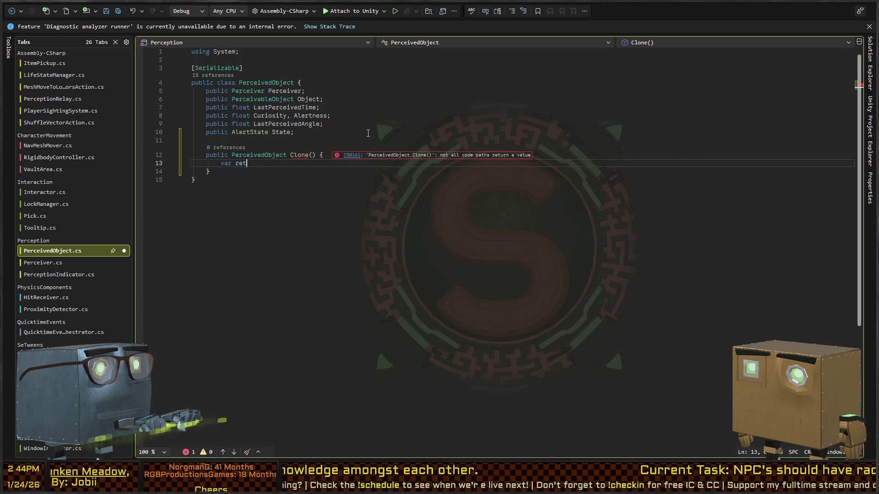
pyautogui.write('() {')
pyautogui.press('Return')
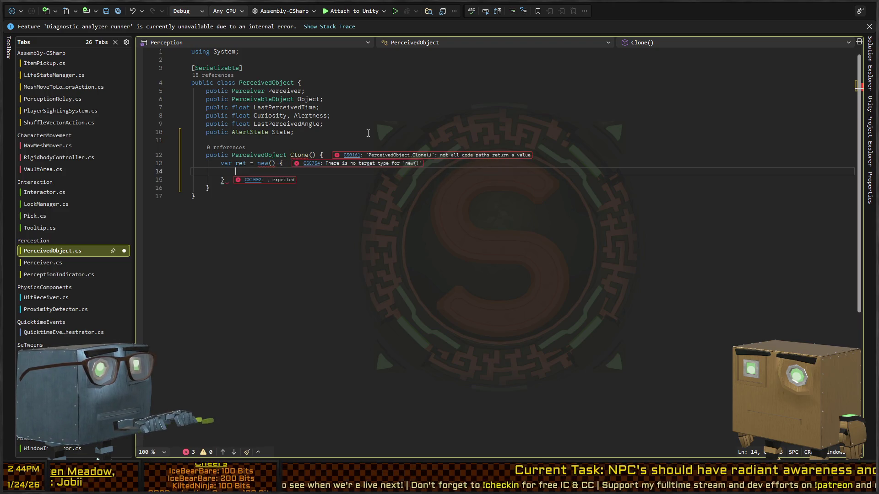
# Make Clone() directly return a new PerceivedObject, dropping the ret variable and leftover return line
pyautogui.press('Up')
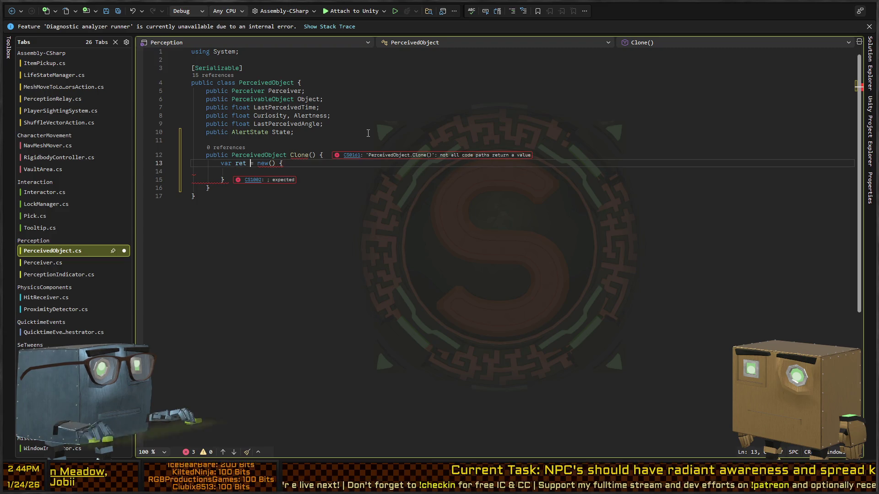
pyautogui.press('Down')
pyautogui.press('Down')
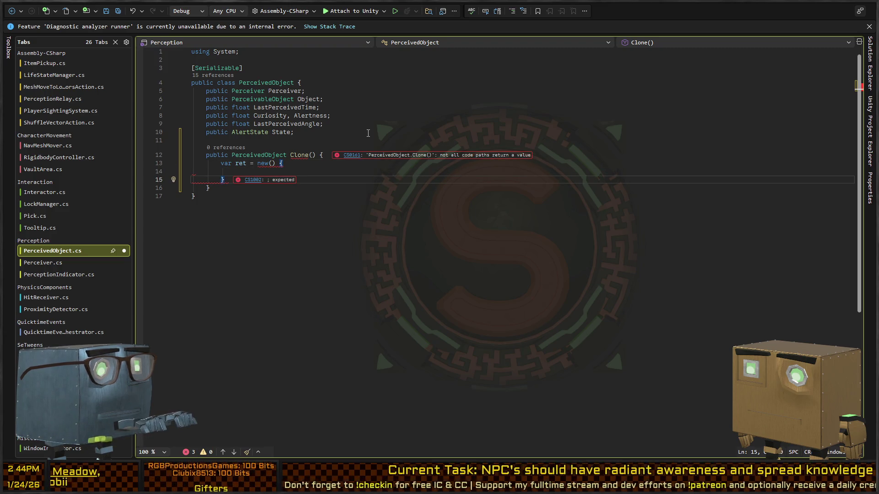
pyautogui.write(';')
pyautogui.press('Up')
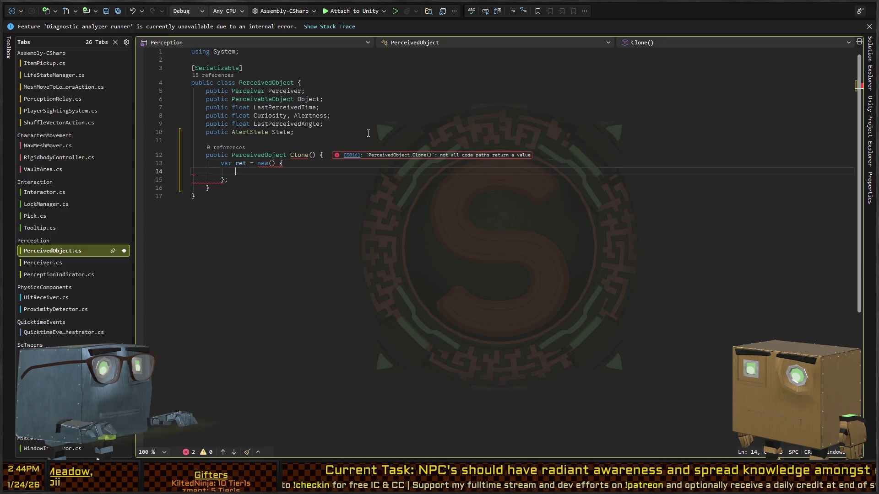
pyautogui.press('Up')
pyautogui.hotkey('ctrl', 'Right')
pyautogui.press('Down')
pyautogui.press('Down')
pyautogui.press('Return')
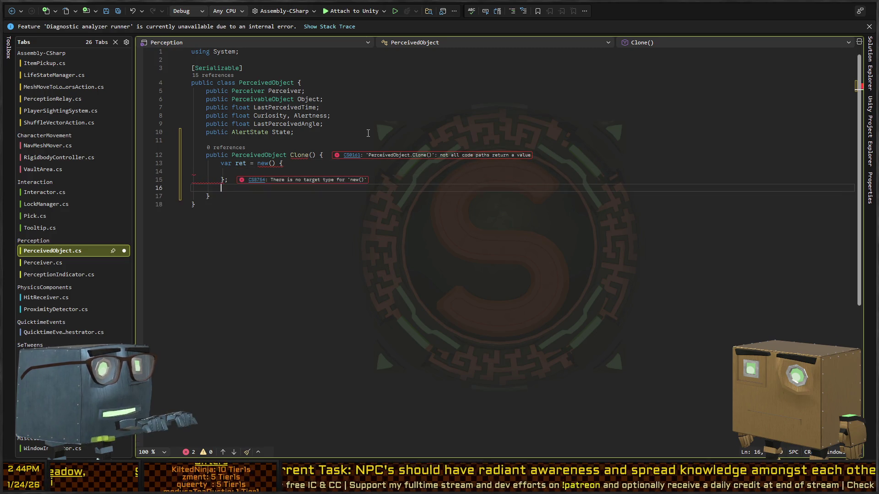
pyautogui.write('return ret;')
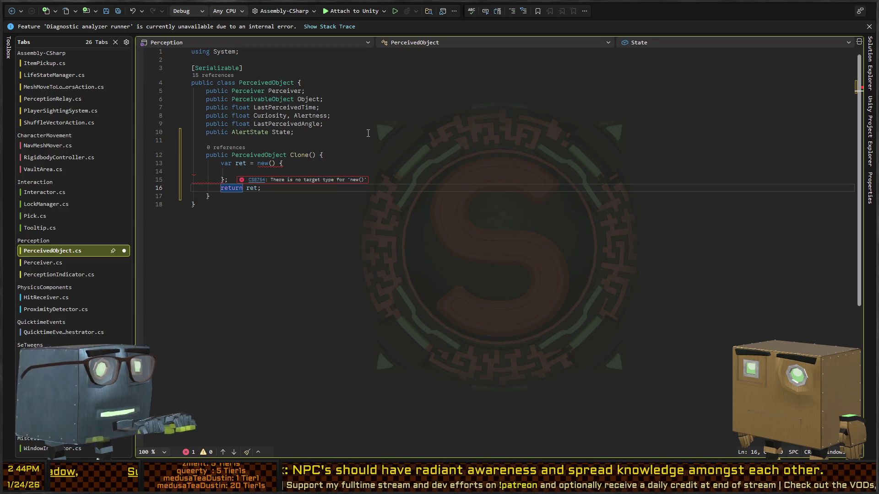
pyautogui.press('BackSpace')
pyautogui.press('BackSpace')
pyautogui.press('BackSpace')
pyautogui.press('BackSpace')
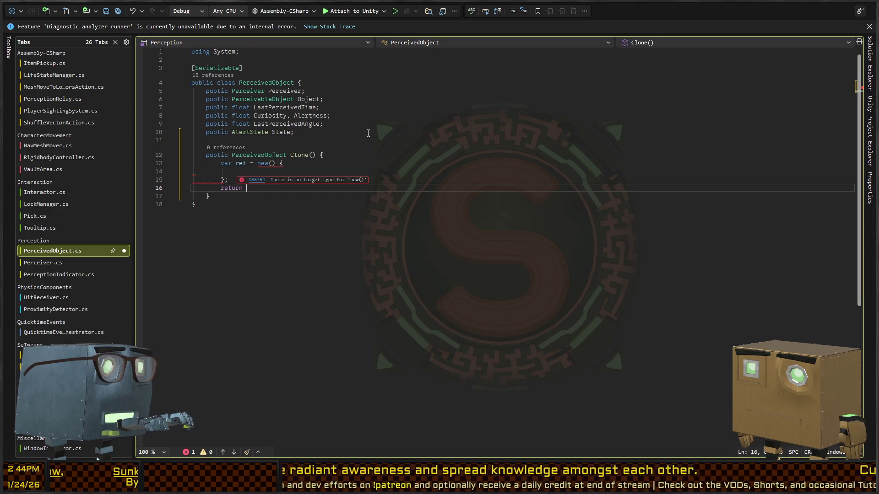
pyautogui.press('Up')
pyautogui.press('Up')
pyautogui.press('Up')
pyautogui.hotkey('shift', 'Home')
pyautogui.press('BackSpace')
pyautogui.write('return')
pyautogui.press('Delete')
pyautogui.press('Down')
pyautogui.press('Down')
pyautogui.press('Down')
pyautogui.hotkey('ctrl', 'x')
pyautogui.press('Up')
pyautogui.press('Up')
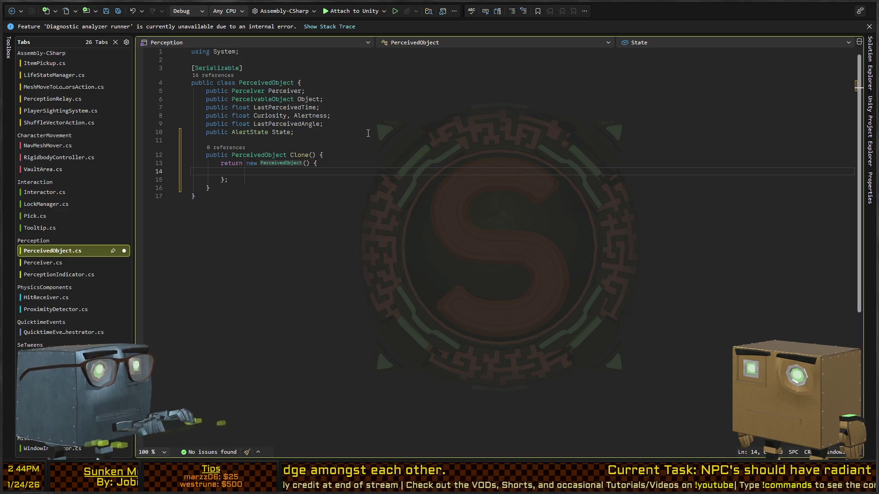
# Assign Perceiver, Object and LastPerceivedAngle in the Clone() initializer
pyautogui.write('Perceiver=')
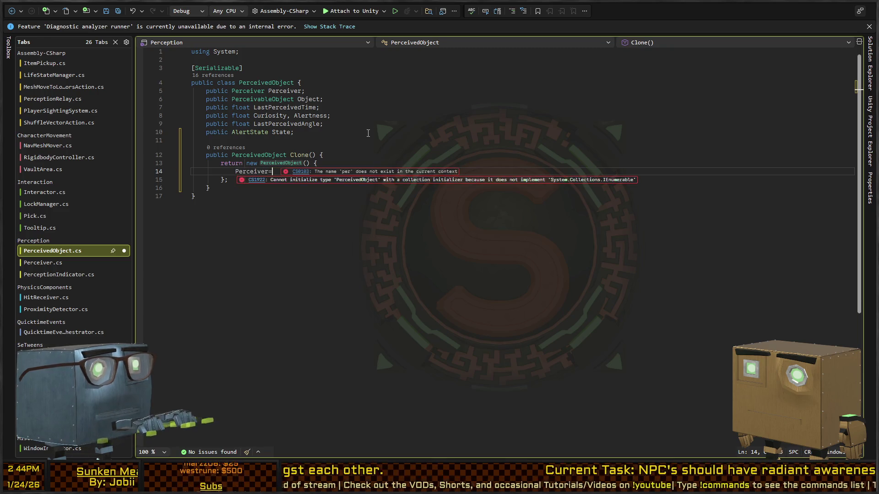
pyautogui.write('perceiver,')
pyautogui.press('Return')
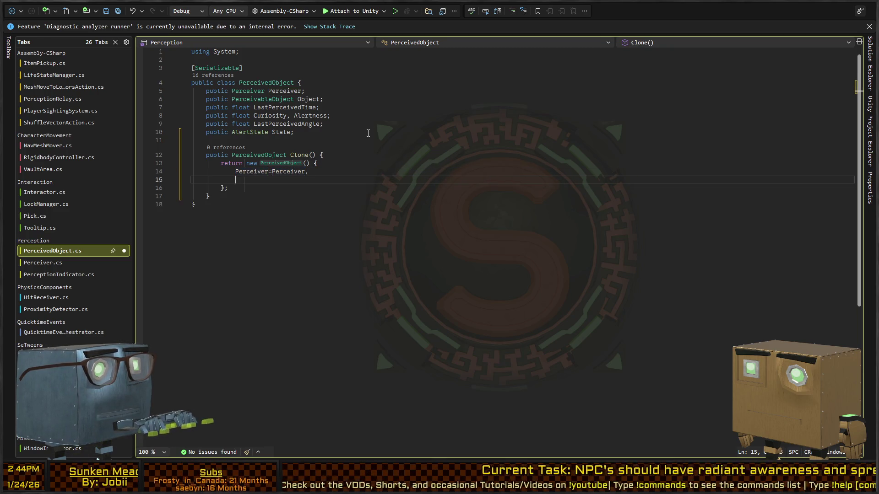
pyautogui.write('bject=object,')
pyautogui.press('Return')
pyautogui.press('BackSpace')
pyautogui.press('BackSpace')
pyautogui.press('BackSpace')
pyautogui.write('Object,')
pyautogui.press('Return')
pyautogui.write('l')
pyautogui.press('Tab')
pyautogui.write('=LastPerceivedAngle')
pyautogui.press('Return')
pyautogui.press('BackSpace')
pyautogui.write(',')
pyautogui.press('Return')
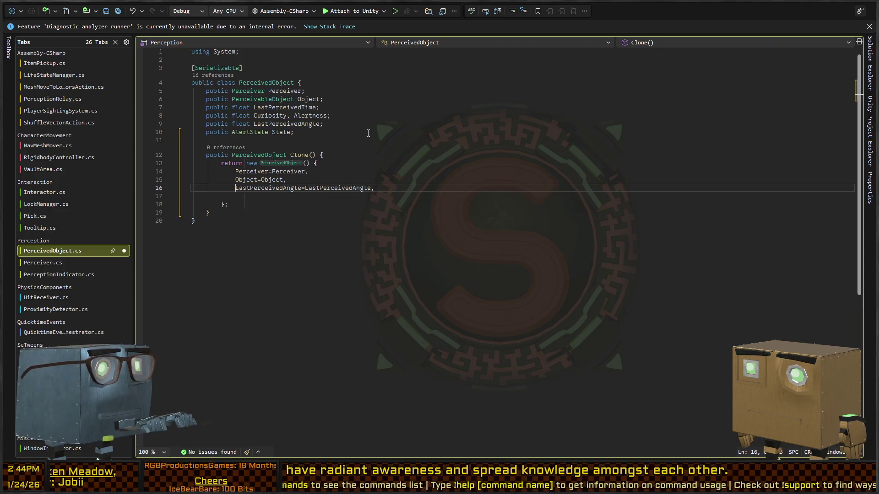
# Add LastPerceivedTime, Curiosity, Alertness and State assignments, then save PerceivedObject.cs
pyautogui.hotkey('alt', 'Up')
pyautogui.write('ceivedTime=LastPerceivedTime,')
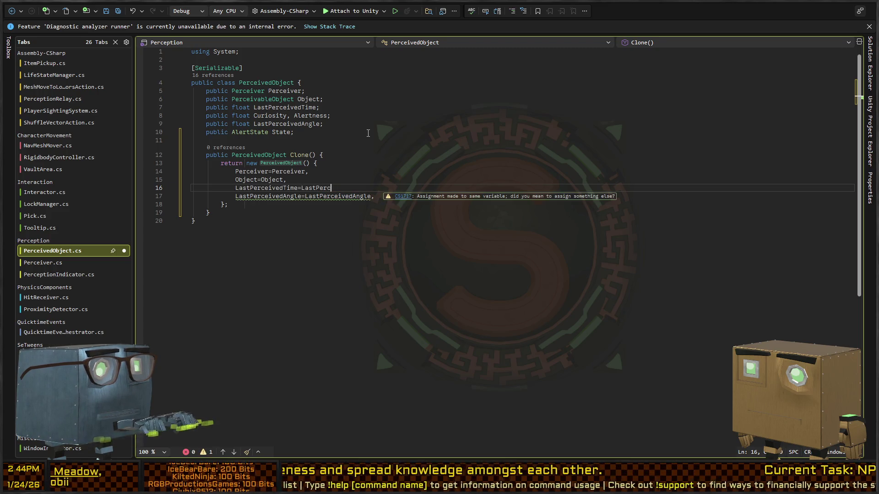
pyautogui.press('Down')
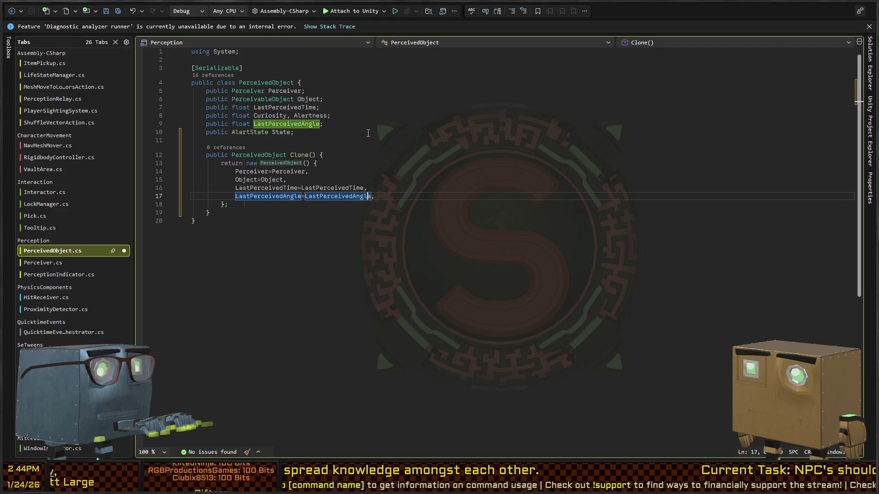
pyautogui.press('Up')
pyautogui.press('Return')
pyautogui.write('Curi')
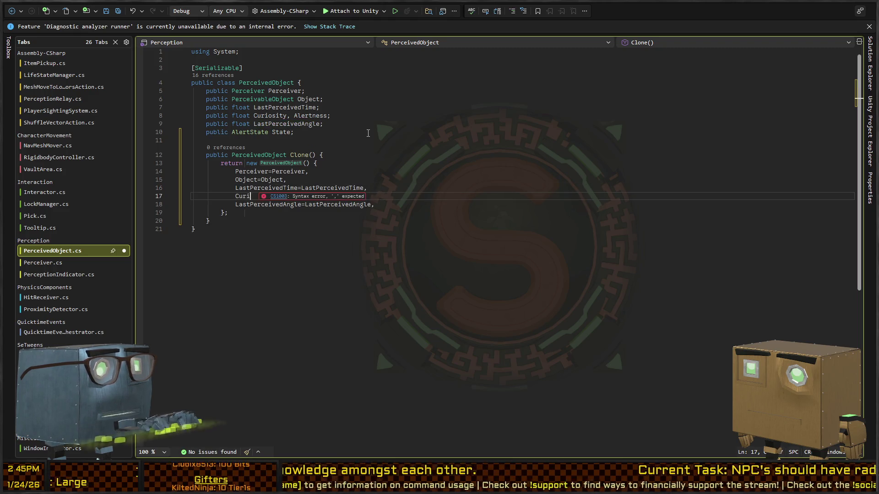
pyautogui.write('osity=Curios')
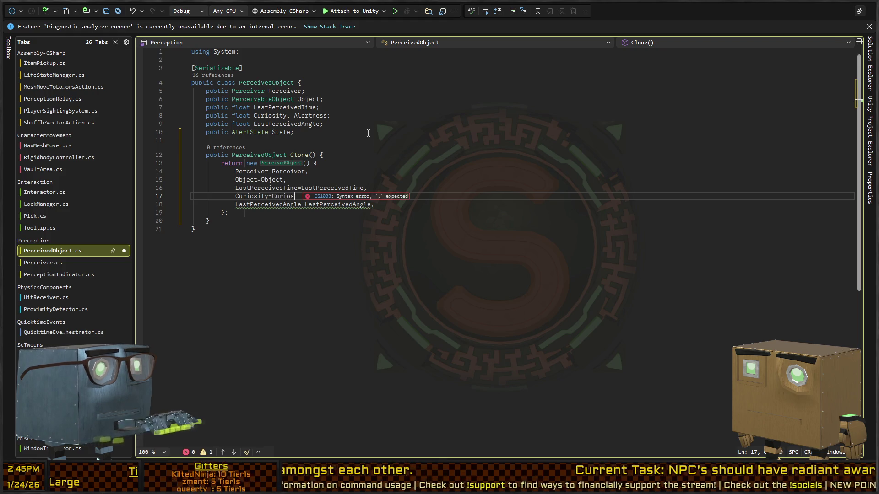
pyautogui.write('ity,Alertness')
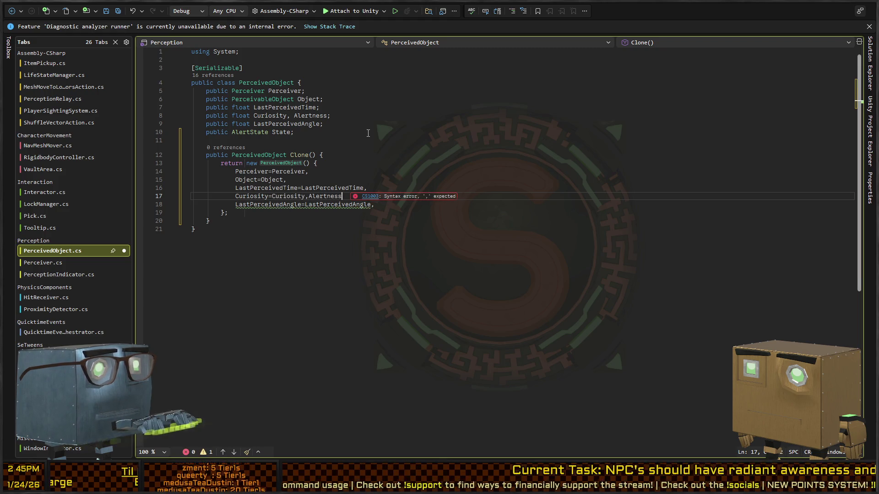
pyautogui.write('=Alertness')
pyautogui.press('Down')
pyautogui.press('Up')
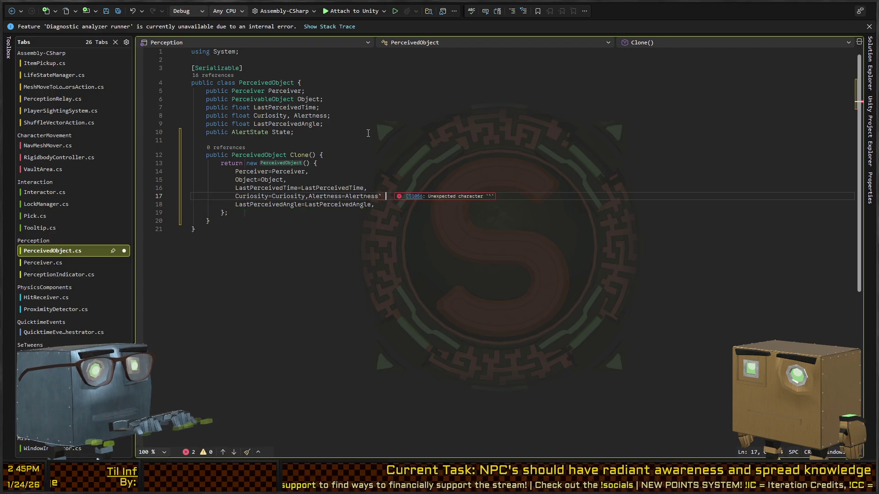
pyautogui.write(',')
pyautogui.press('Down')
pyautogui.press('Return')
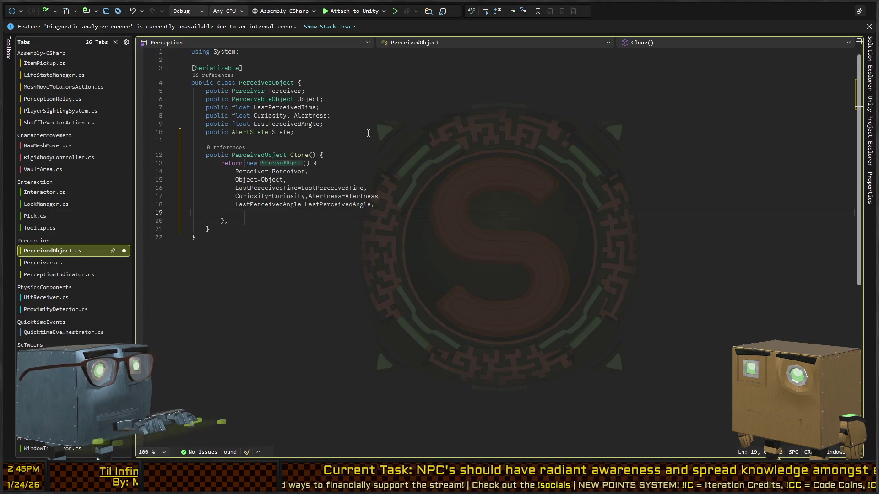
pyautogui.write('State=State')
pyautogui.press('Tab')
pyautogui.press('Down')
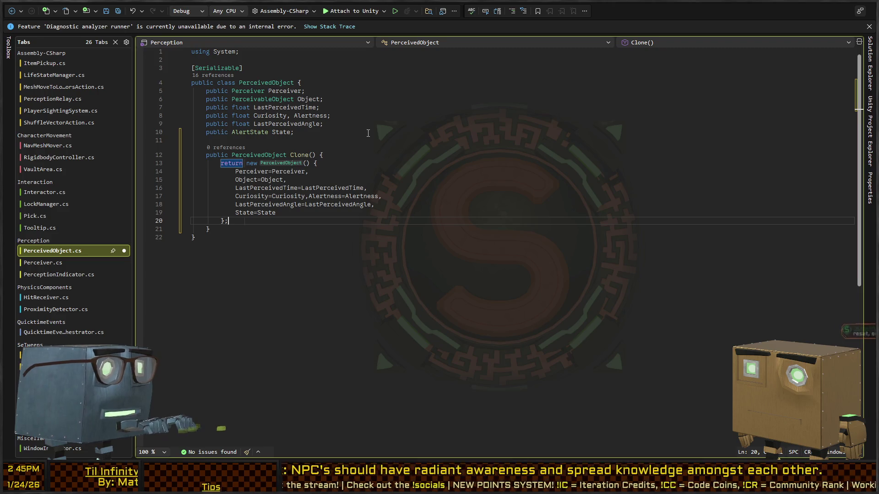
pyautogui.hotkey('ctrl', 's')
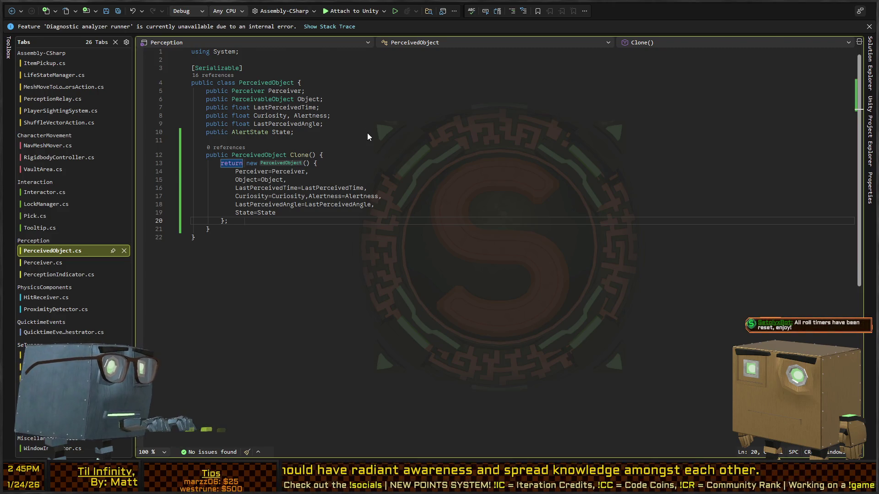
pyautogui.hotkey('ctrl', 'Tab')
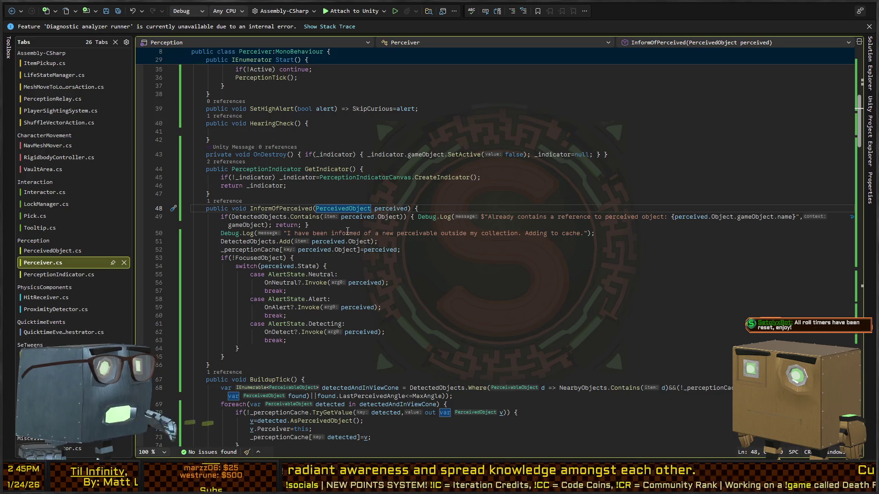
# Change line 52 to cache perceived.Clone(), then switch to Unity to recompile
pyautogui.hotkey('ctrl', 'Tab')
pyautogui.hotkey('ctrl', 'Tab')
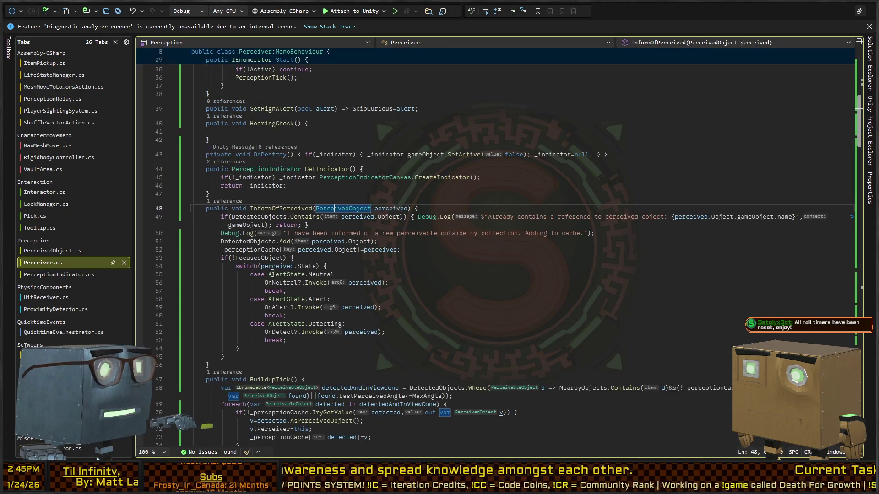
pyautogui.doubleClick(380, 249)
pyautogui.press('Right')
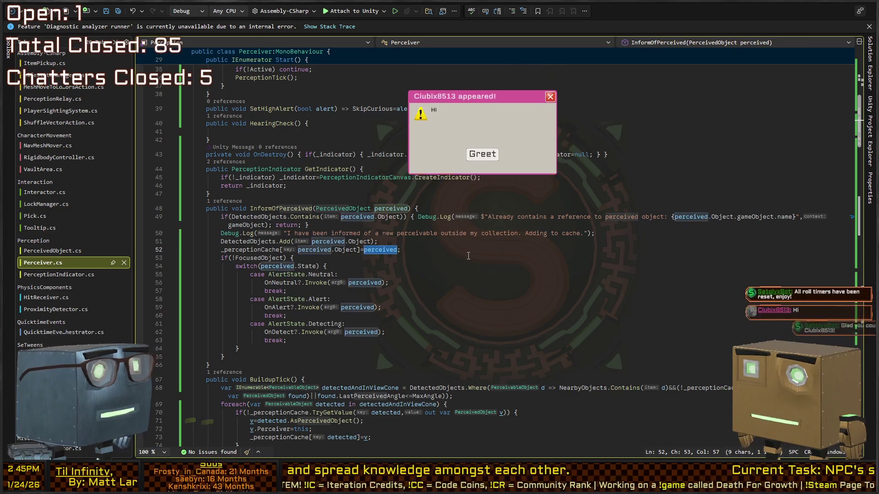
pyautogui.write('/')
pyautogui.press('BackSpace')
pyautogui.write('.;')
pyautogui.write('Clone()')
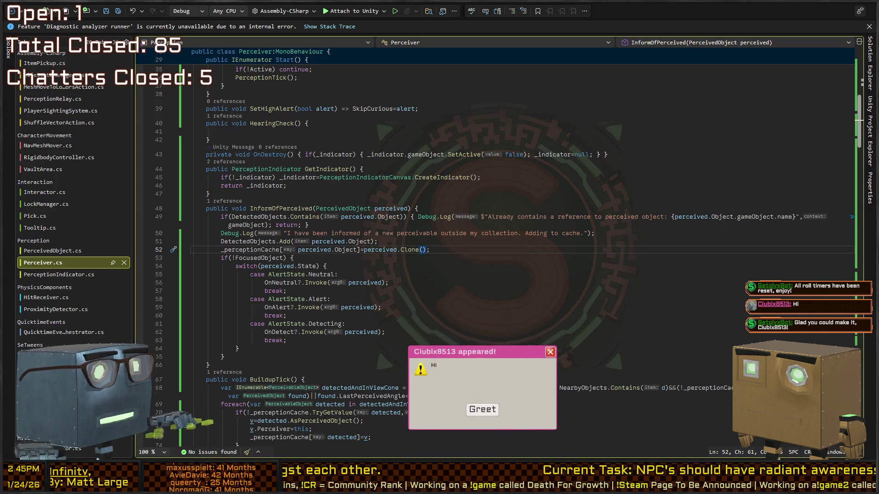
pyautogui.hotkey('alt', 'Tab')
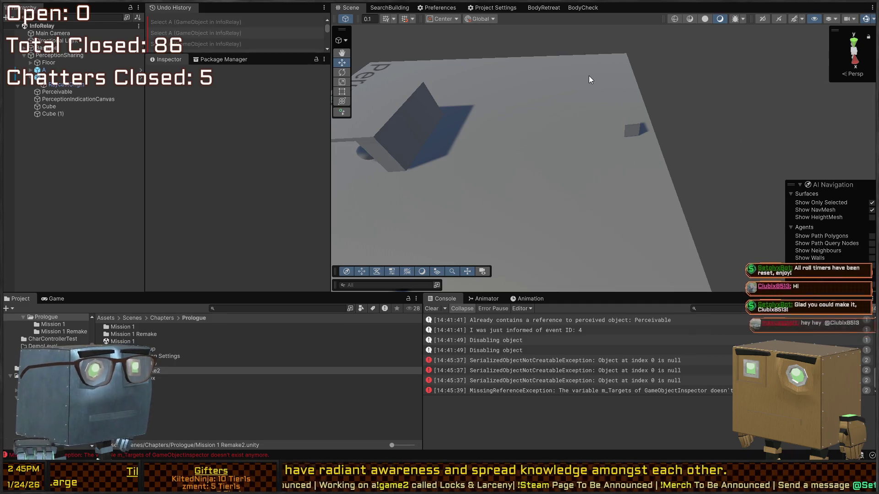
pyautogui.moveTo(614, 176); pyautogui.dragTo(413, 192)
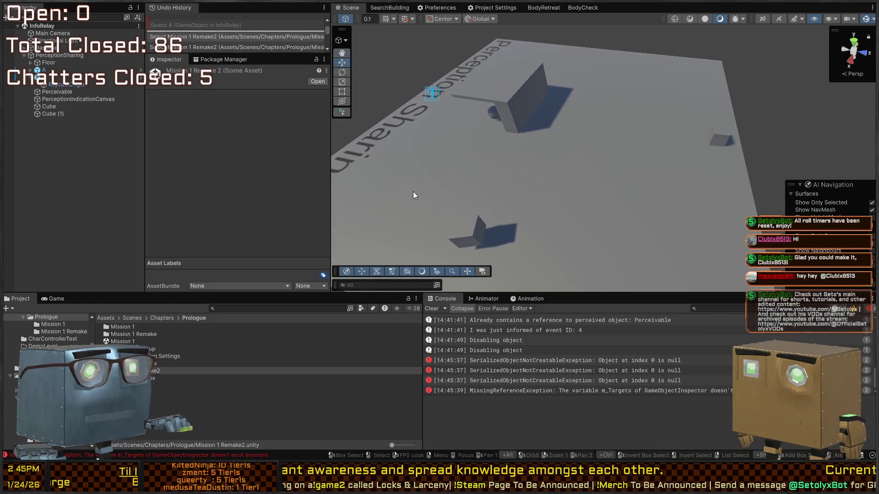
# Start Play mode, drag cube A toward the perceivable, then clear the selection
pyautogui.hotkey('ctrl', 'p')
pyautogui.click(472, 230)
pyautogui.moveTo(472, 231)
pyautogui.mouseDown()
pyautogui.moveTo(465, 208)
pyautogui.moveTo(472, 134)
pyautogui.moveTo(735, 188)
pyautogui.moveTo(721, 158)
pyautogui.moveTo(650, 215)
pyautogui.mouseUp()
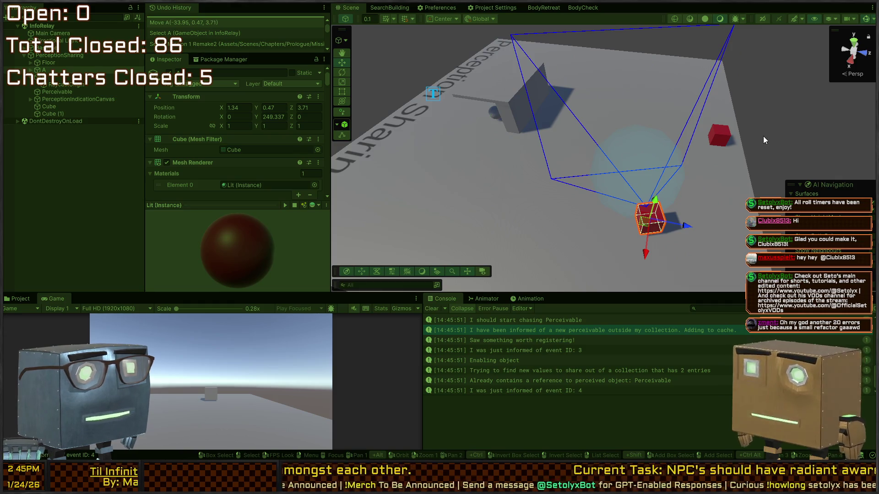
pyautogui.click(775, 137)
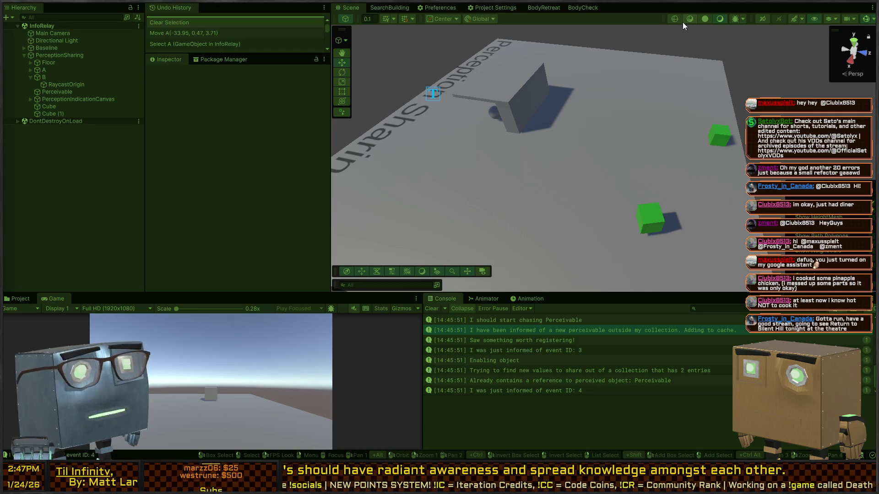
# Start Play, drag cube A forward and far right, then stop
pyautogui.moveTo(556, 106)
pyautogui.mouseDown()
pyautogui.moveTo(580, 104)
pyautogui.moveTo(502, 109)
pyautogui.moveTo(599, 151)
pyautogui.mouseUp()
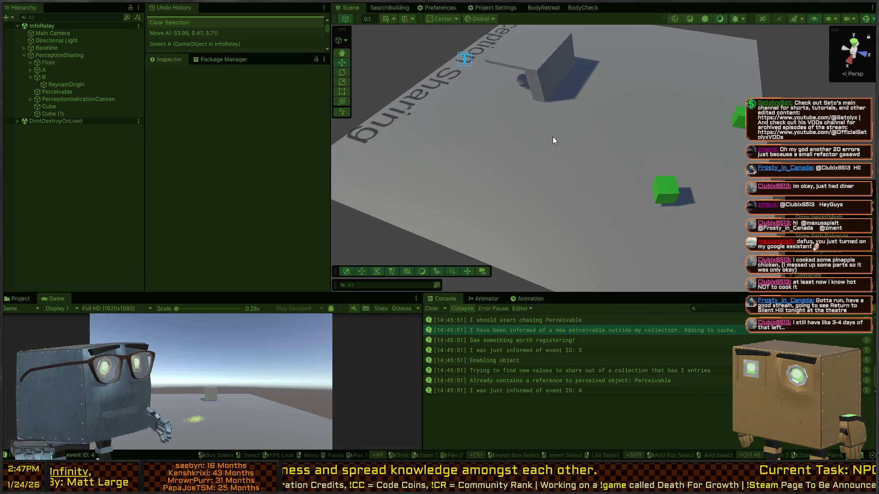
pyautogui.hotkey('ctrl', 'p')
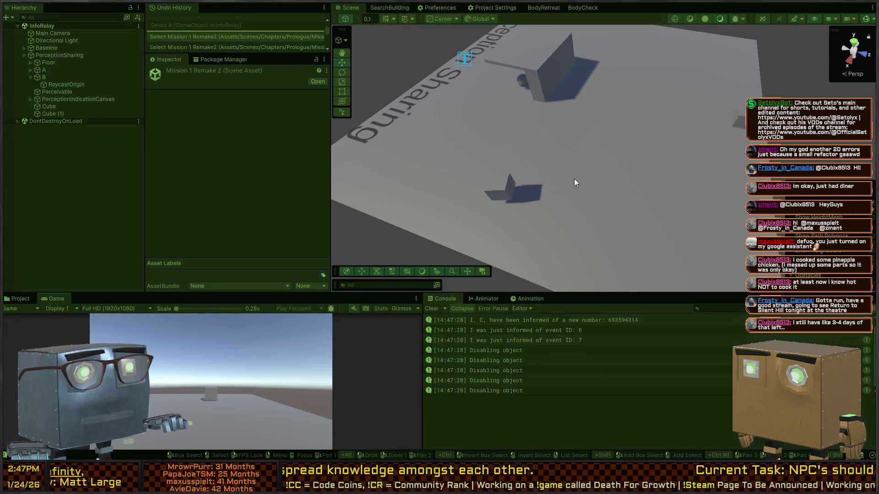
pyautogui.click(505, 191)
pyautogui.moveTo(505, 193); pyautogui.dragTo(506, 100)
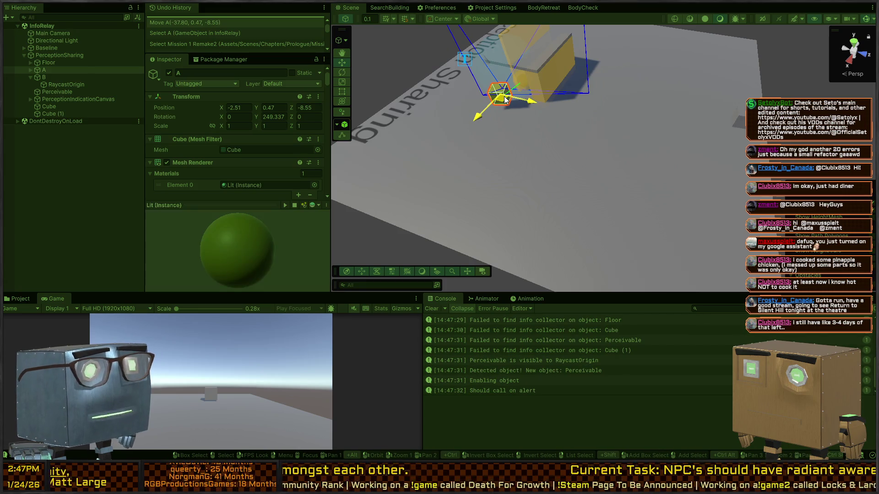
pyautogui.moveTo(505, 100)
pyautogui.mouseDown()
pyautogui.moveTo(742, 145)
pyautogui.moveTo(625, 170)
pyautogui.mouseUp()
pyautogui.hotkey('ctrl', 'p')
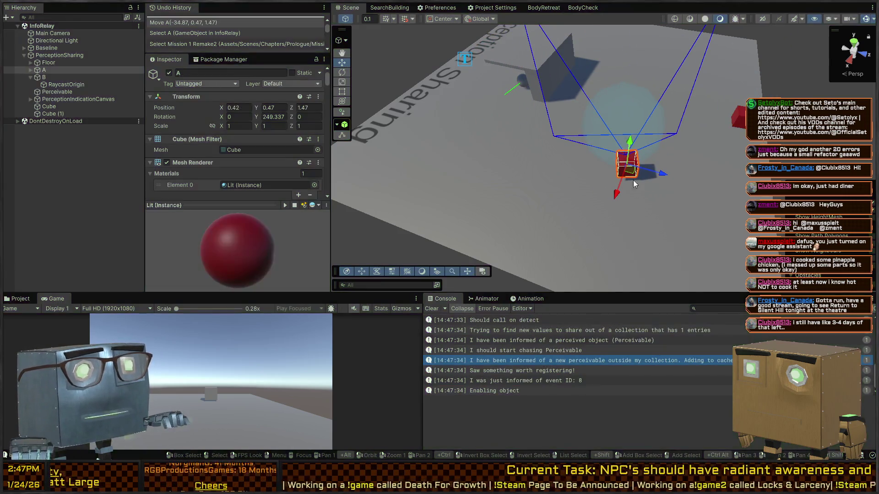
# Rerun Play mode, move cube A into view of the perceivable, and stop
pyautogui.hotkey('ctrl', 'p')
pyautogui.click(505, 189)
pyautogui.moveTo(503, 187)
pyautogui.mouseDown()
pyautogui.moveTo(507, 100)
pyautogui.moveTo(529, 78)
pyautogui.moveTo(667, 147)
pyautogui.moveTo(669, 178)
pyautogui.moveTo(737, 156)
pyautogui.moveTo(649, 161)
pyautogui.moveTo(495, 125)
pyautogui.moveTo(496, 112)
pyautogui.moveTo(746, 90)
pyautogui.moveTo(617, 152)
pyautogui.mouseUp()
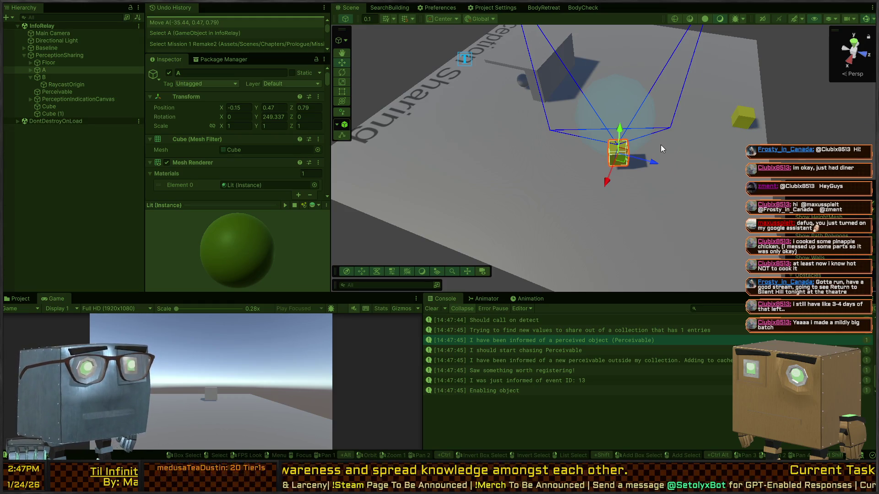
pyautogui.hotkey('ctrl', 'p')
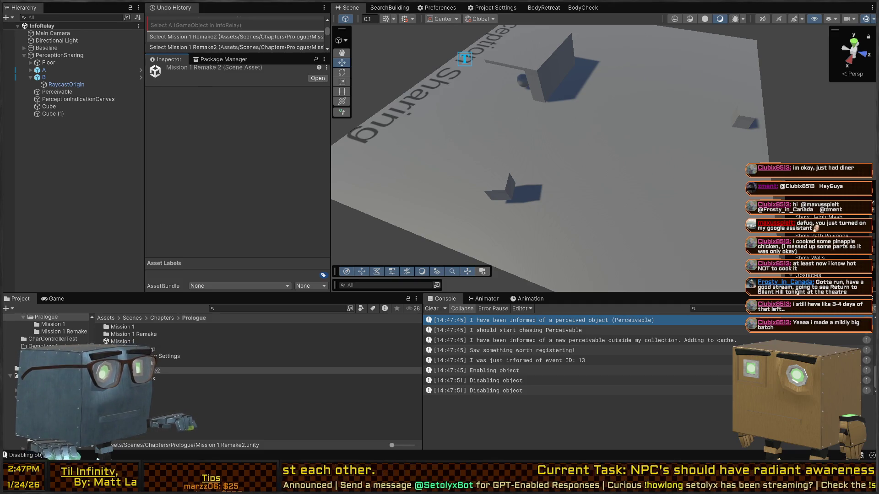
# Open Mission 1 Remake2 from Scenes > Chapters > Prologue and view the road
pyautogui.scroll(5, 36, 319)
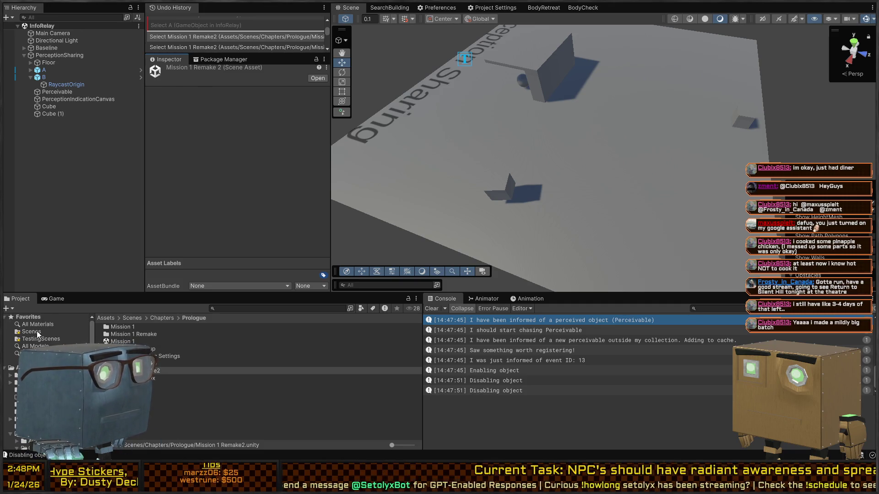
pyautogui.click(33, 331)
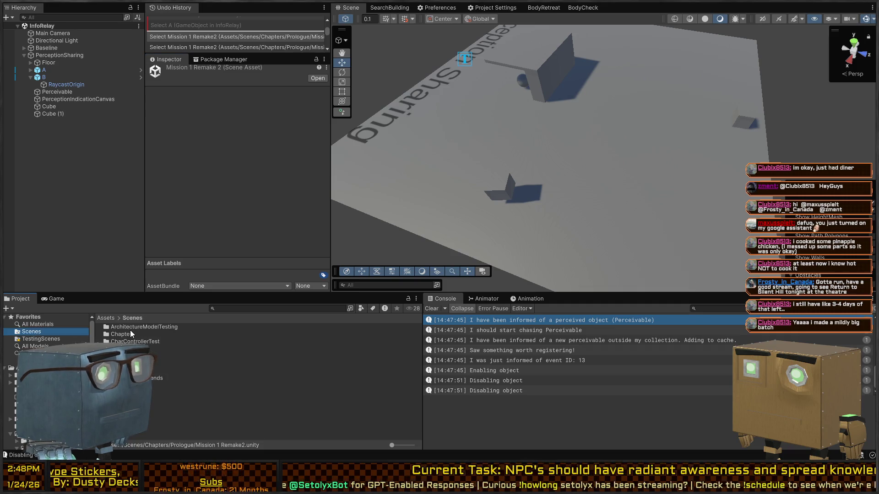
pyautogui.doubleClick(120, 335)
pyautogui.doubleClick(138, 326)
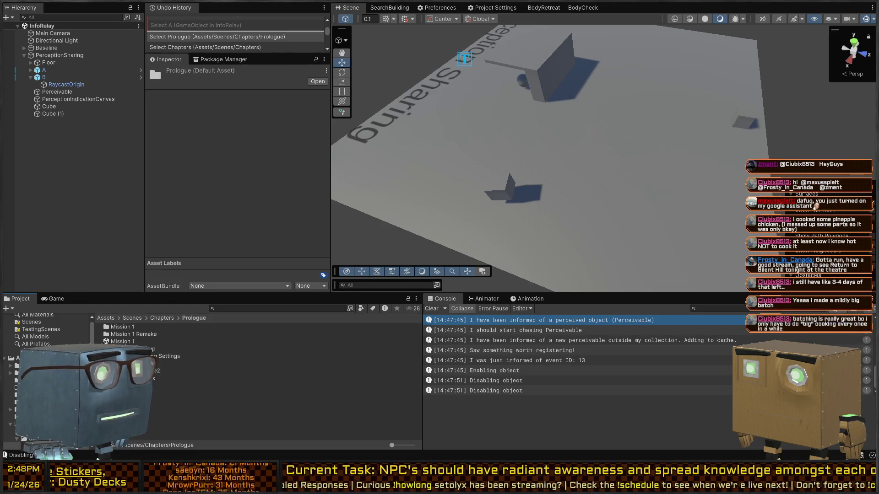
pyautogui.doubleClick(133, 370)
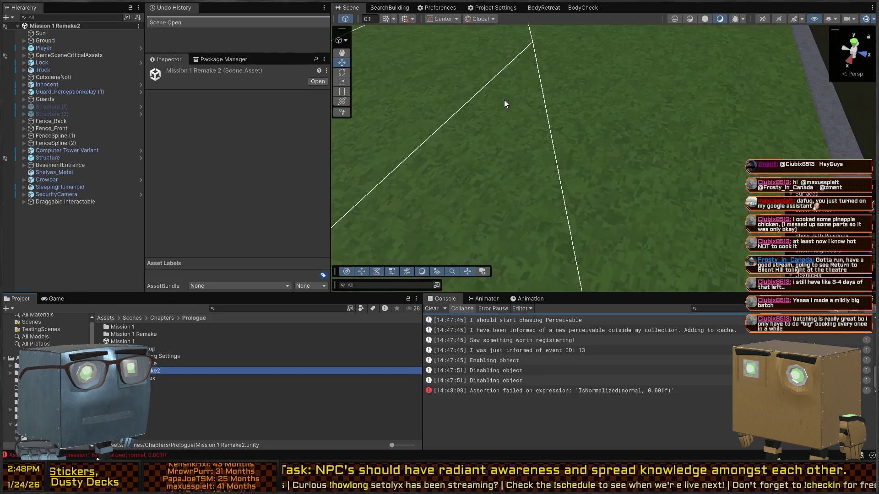
pyautogui.moveTo(521, 129)
pyautogui.mouseDown()
pyautogui.moveTo(193, 72)
pyautogui.moveTo(169, 93)
pyautogui.moveTo(682, 105)
pyautogui.moveTo(596, 119)
pyautogui.mouseUp()
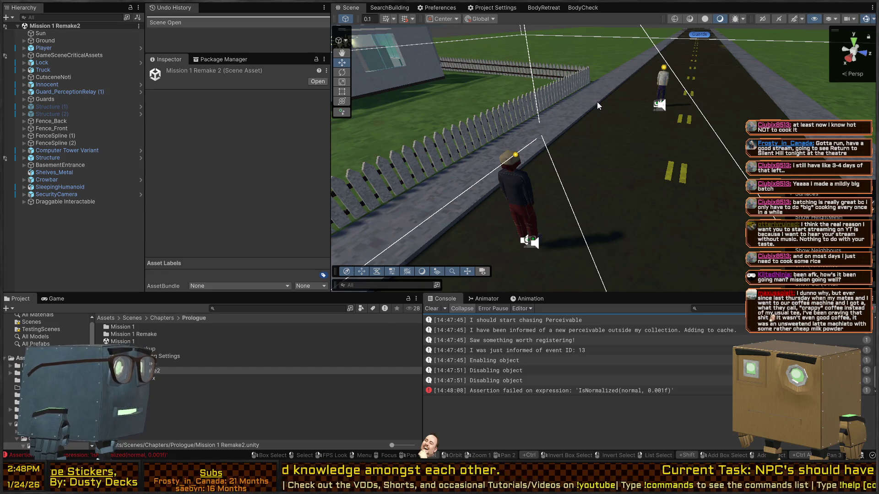
pyautogui.rightClick(571, 172)
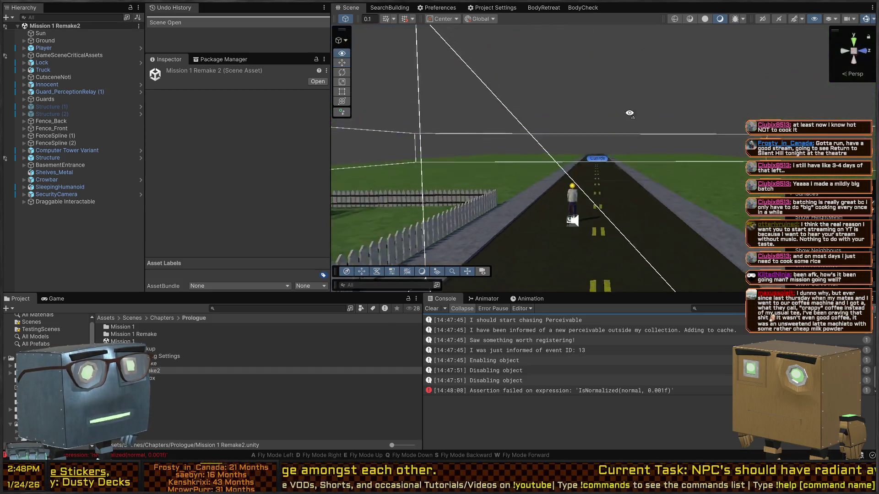
pyautogui.moveTo(571, 172)
pyautogui.mouseDown()
pyautogui.moveTo(476, 188)
pyautogui.moveTo(643, 140)
pyautogui.moveTo(668, 156)
pyautogui.moveTo(628, 171)
pyautogui.mouseUp()
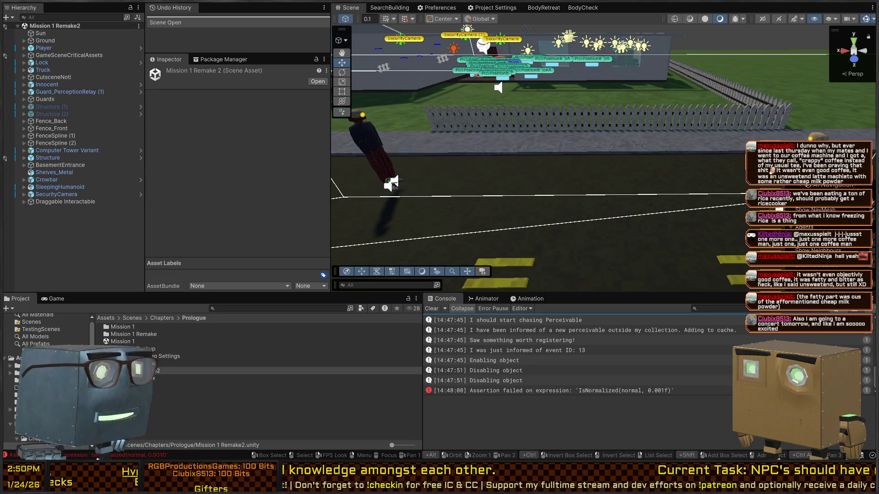
# Enlarge the Project panel, select Guard_PerceptionRelay (1) by the fence, and start Play
pyautogui.moveTo(402, 137); pyautogui.dragTo(410, 118)
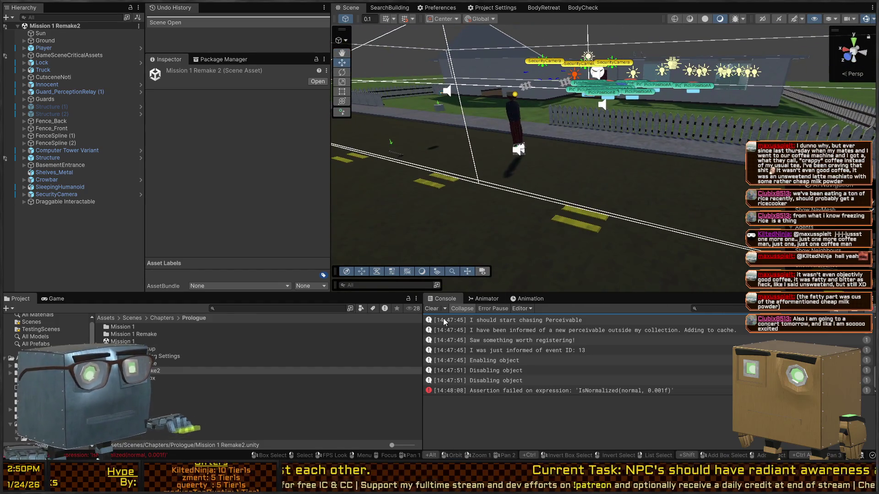
pyautogui.moveTo(547, 221); pyautogui.dragTo(552, 224)
pyautogui.moveTo(154, 293); pyautogui.dragTo(153, 222)
pyautogui.moveTo(434, 141)
pyautogui.mouseDown()
pyautogui.moveTo(700, 118)
pyautogui.moveTo(655, 147)
pyautogui.mouseUp()
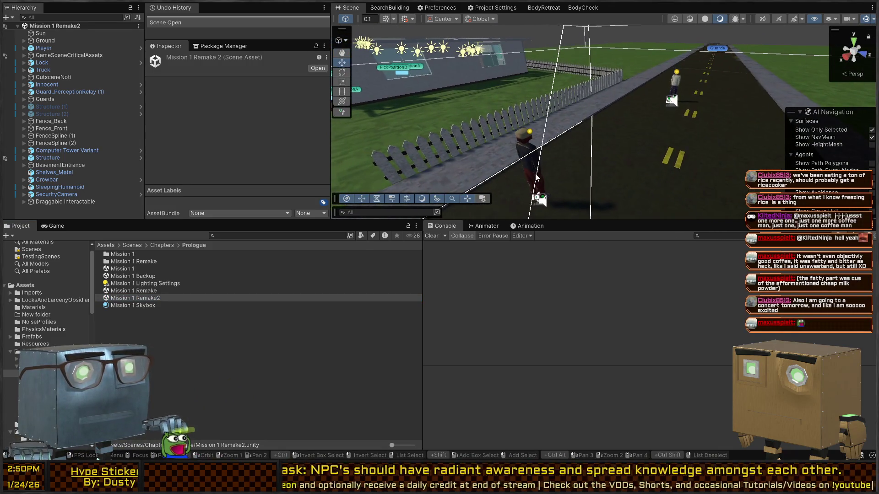
pyautogui.click(530, 179)
pyautogui.hotkey('ctrl', 'p')
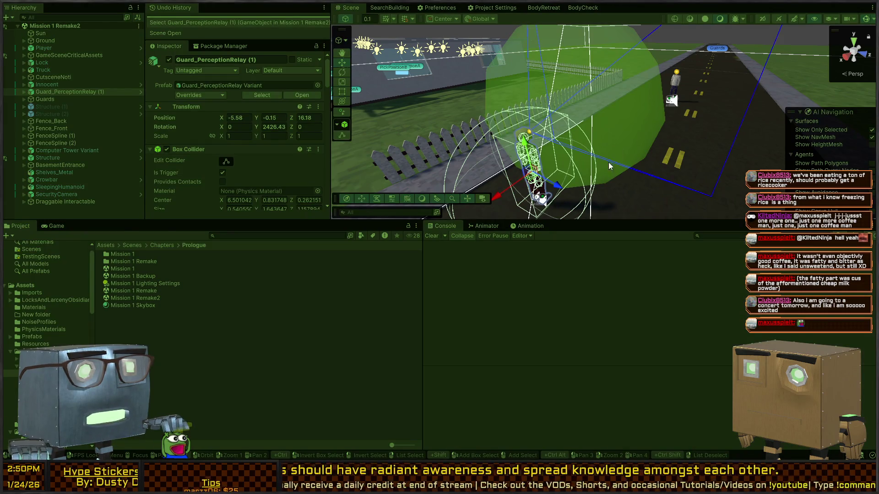
# Stop the play-mode test and select the Innocent NPC on the road
pyautogui.hotkey('ctrl', 'p')
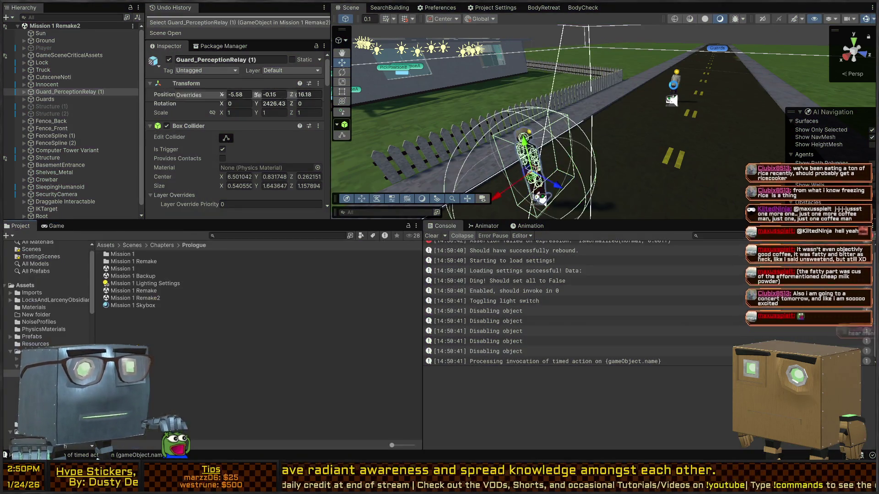
pyautogui.click(674, 80)
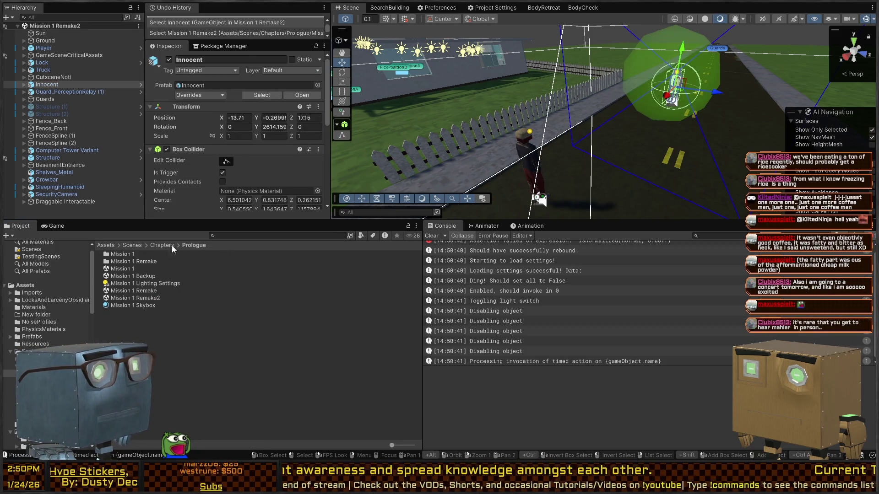
pyautogui.scroll(-10, 242, 105)
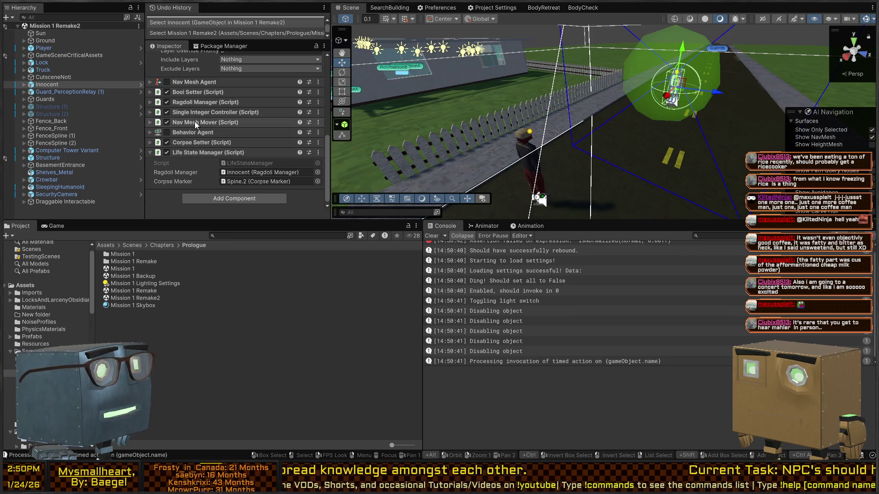
# Expand Innocent's Humanoid > HumanoidRig > Root > Spine > Head and select its Perception object
pyautogui.click(24, 84)
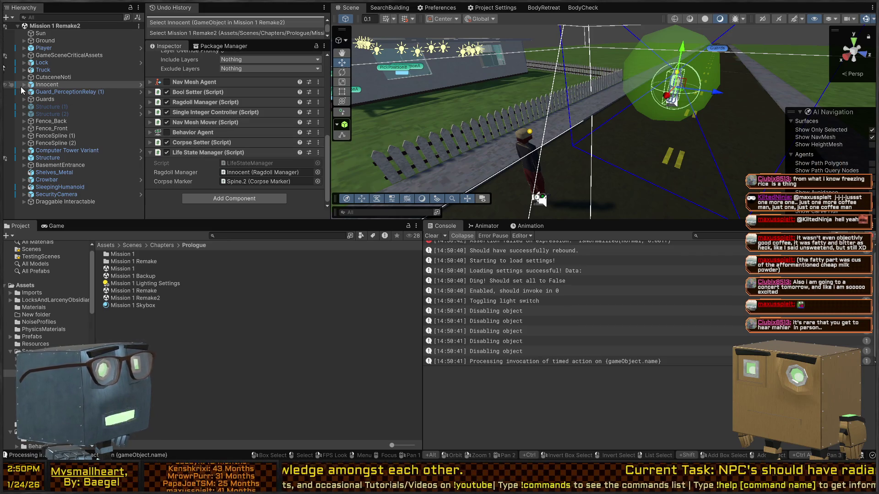
pyautogui.click(30, 93)
pyautogui.click(30, 93)
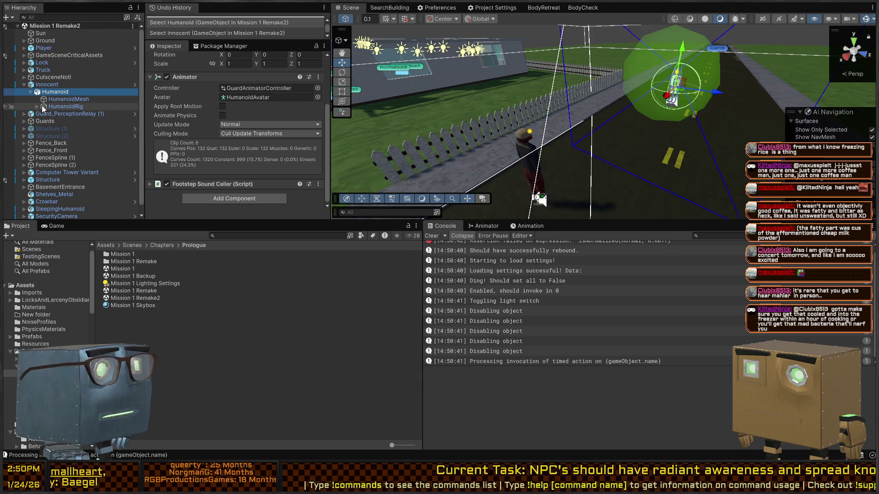
pyautogui.click(37, 106)
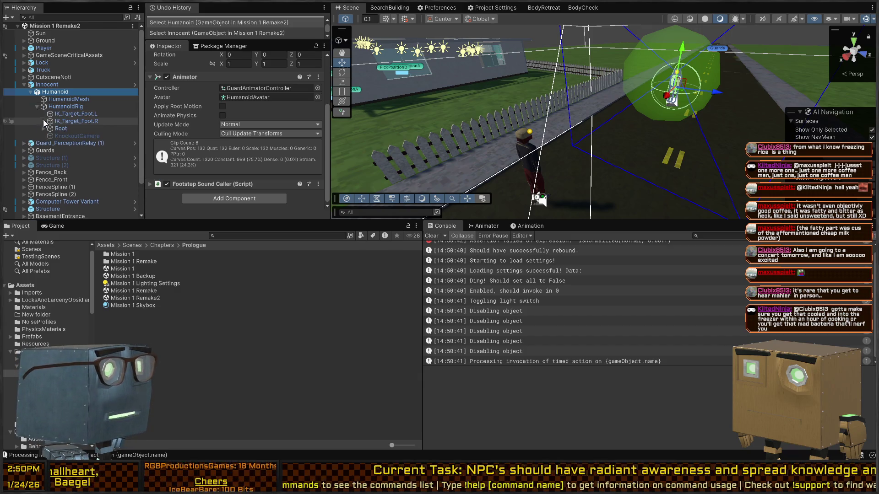
pyautogui.click(43, 129)
pyautogui.press('f')
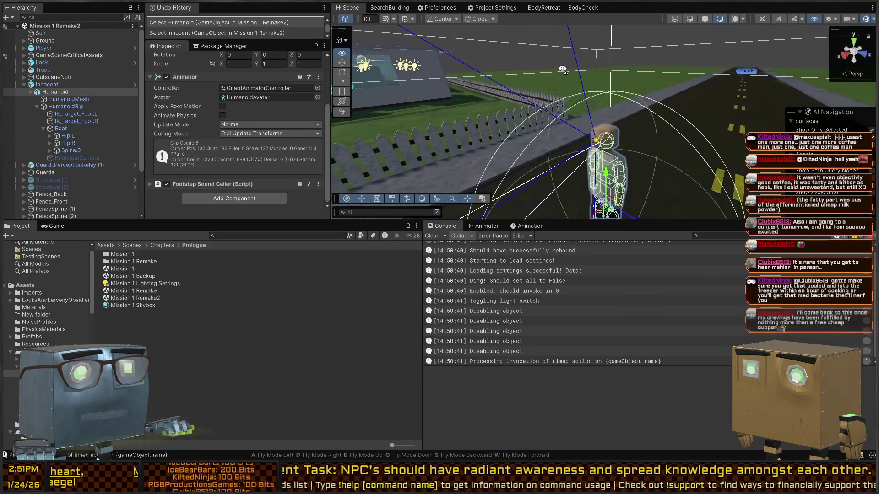
pyautogui.click(596, 147)
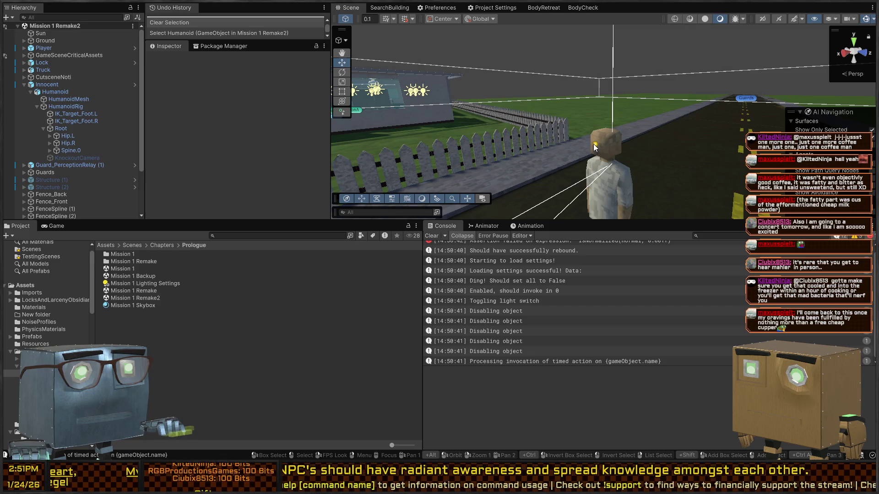
pyautogui.click(595, 146)
pyautogui.scroll(-10, 193, 145)
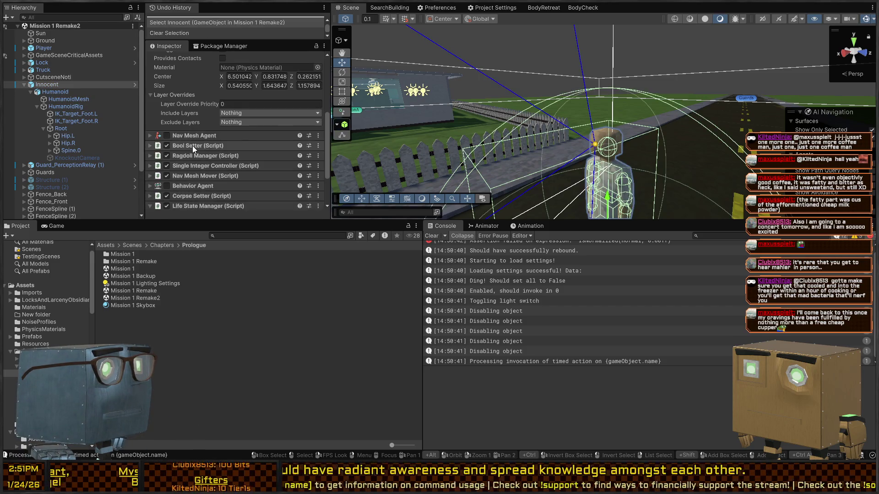
pyautogui.scroll(-1, 201, 159)
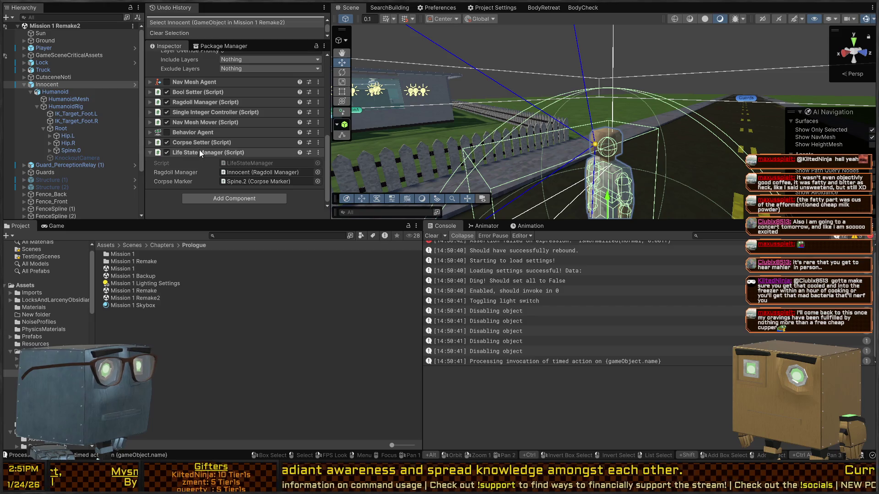
pyautogui.click(594, 145)
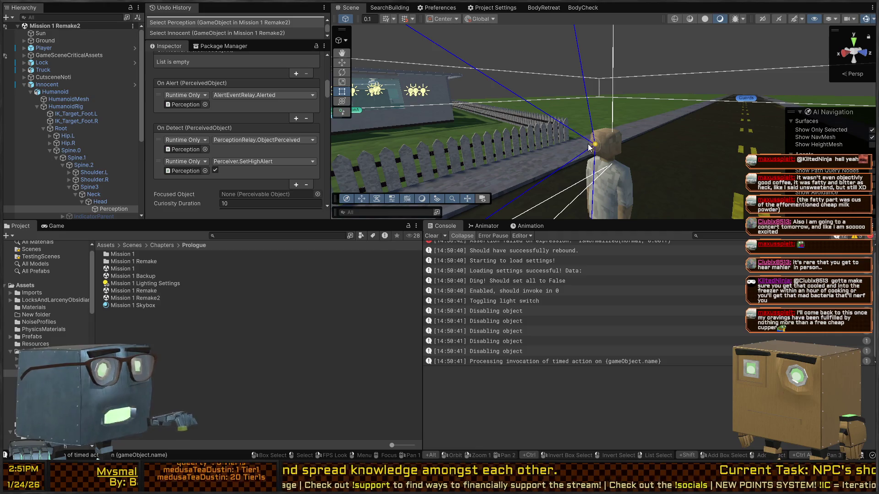
pyautogui.scroll(-3, 211, 150)
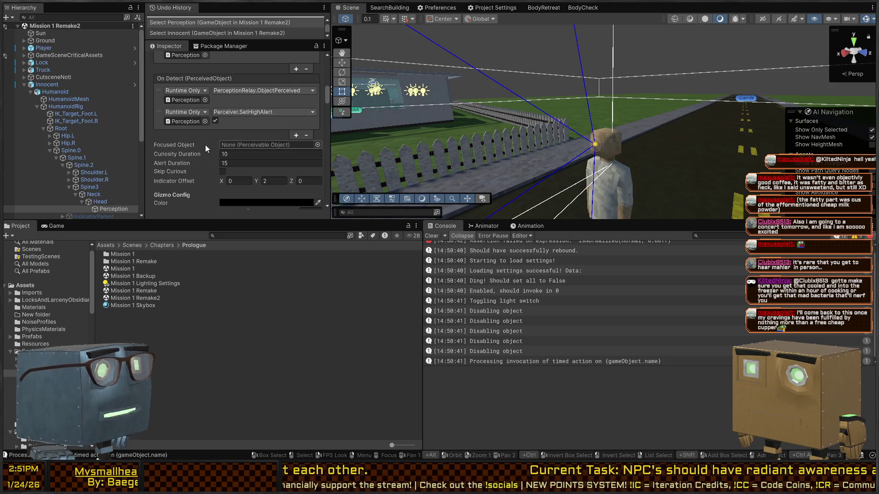
pyautogui.scroll(5, 182, 165)
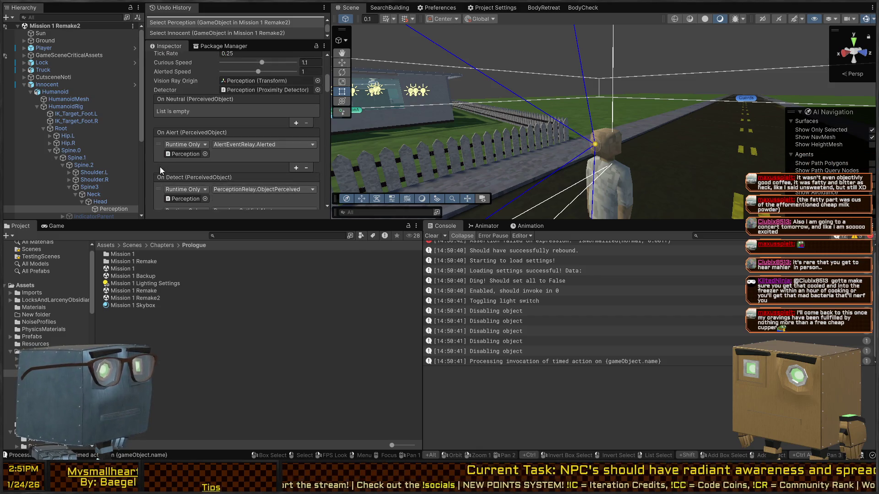
pyautogui.scroll(5, 175, 169)
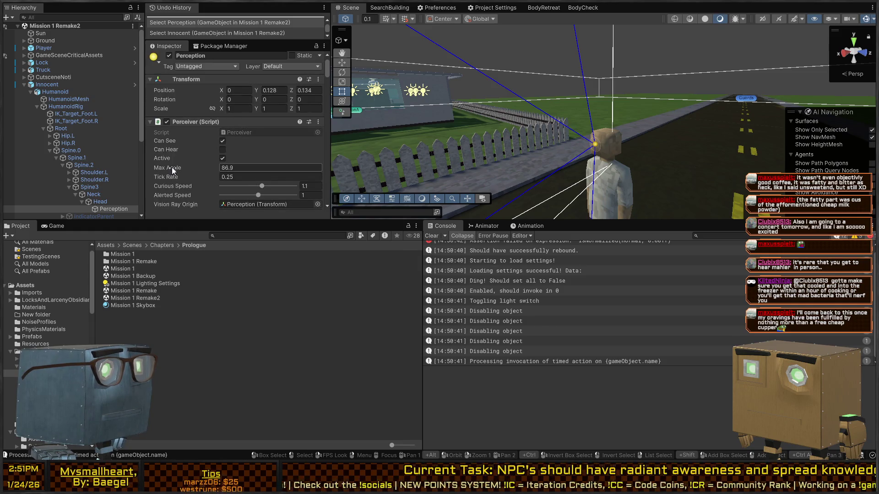
pyautogui.scroll(-10, 171, 167)
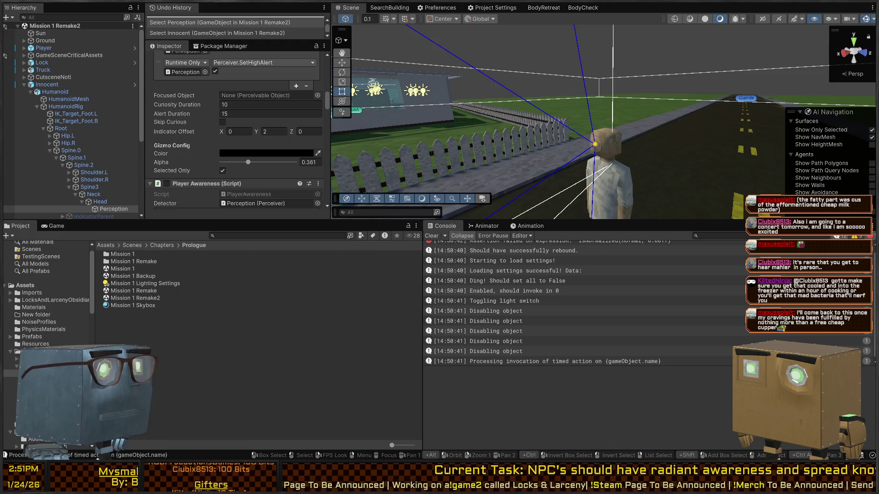
pyautogui.scroll(3, 175, 129)
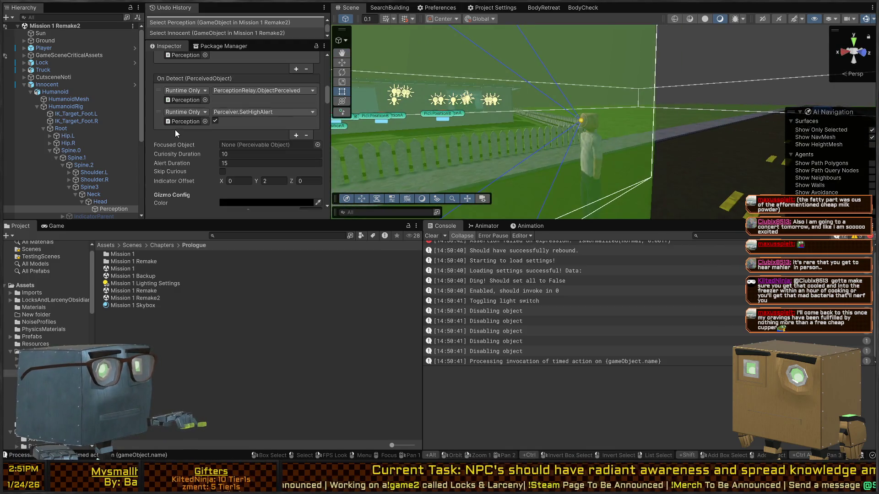
pyautogui.scroll(3, 179, 140)
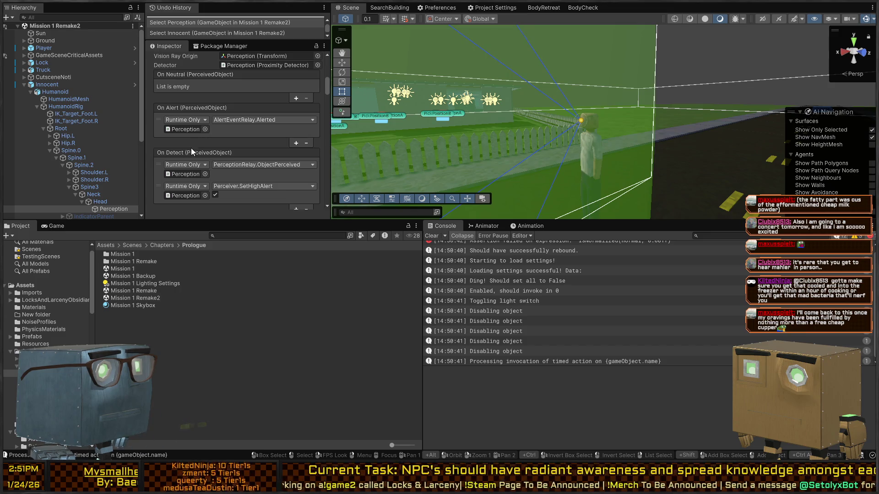
pyautogui.scroll(4, 224, 157)
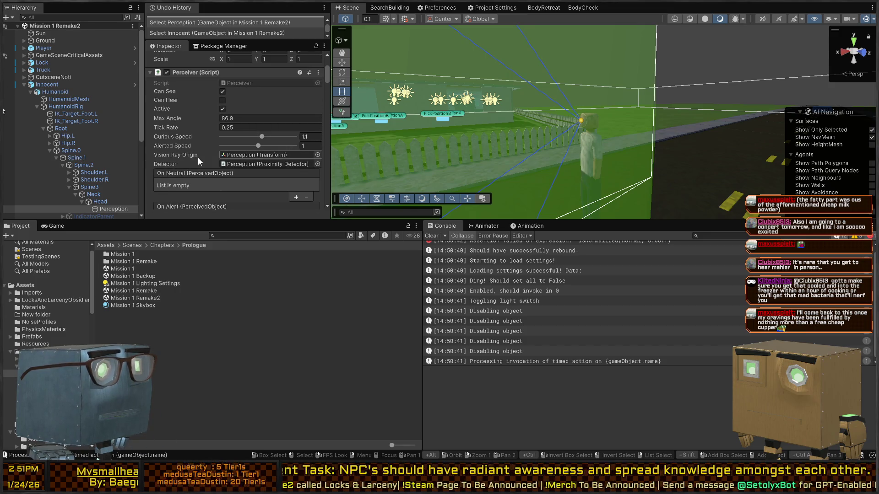
pyautogui.scroll(-9, 198, 158)
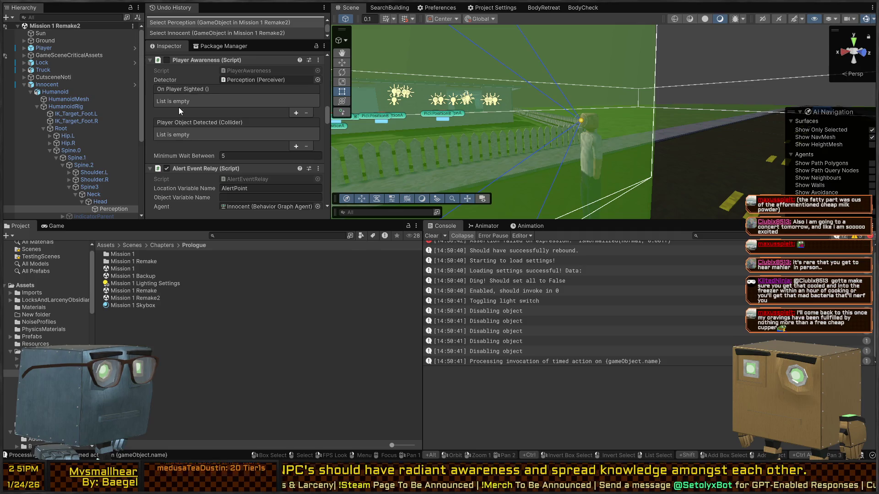
pyautogui.scroll(-2, 182, 107)
pyautogui.scroll(-2, 178, 139)
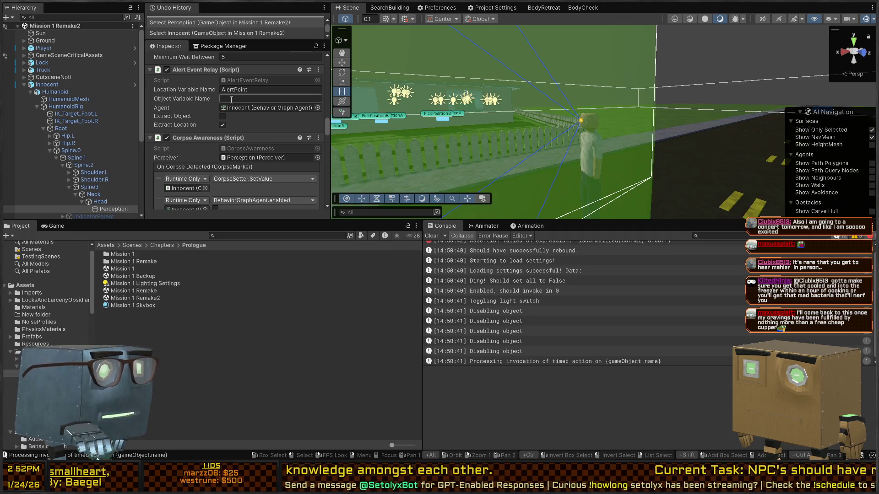
pyautogui.click(231, 99)
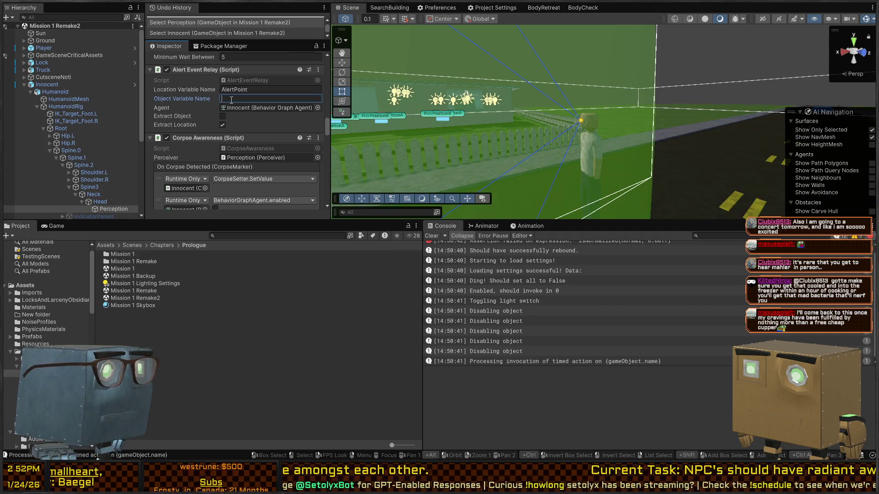
pyautogui.scroll(-3, 187, 143)
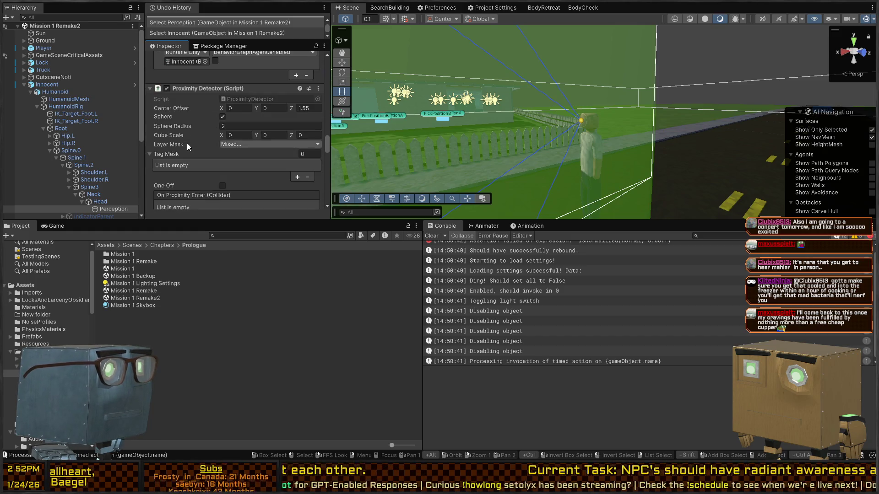
pyautogui.scroll(3, 218, 163)
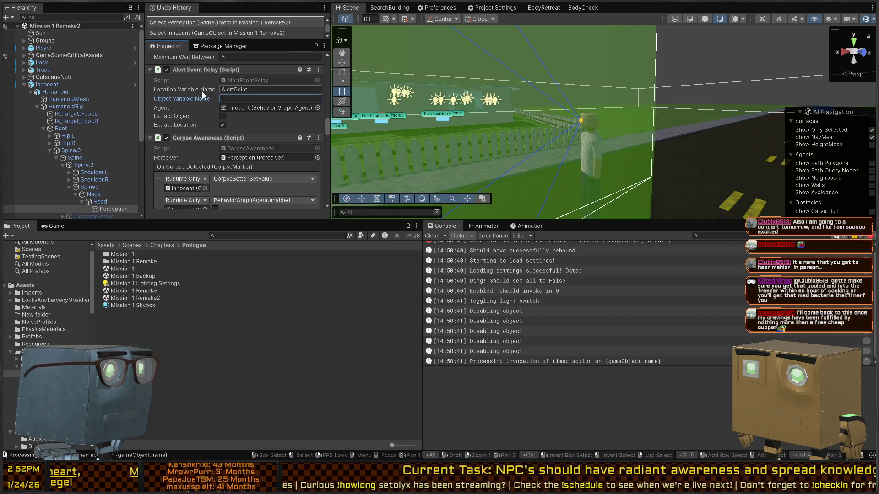
pyautogui.scroll(3, 209, 156)
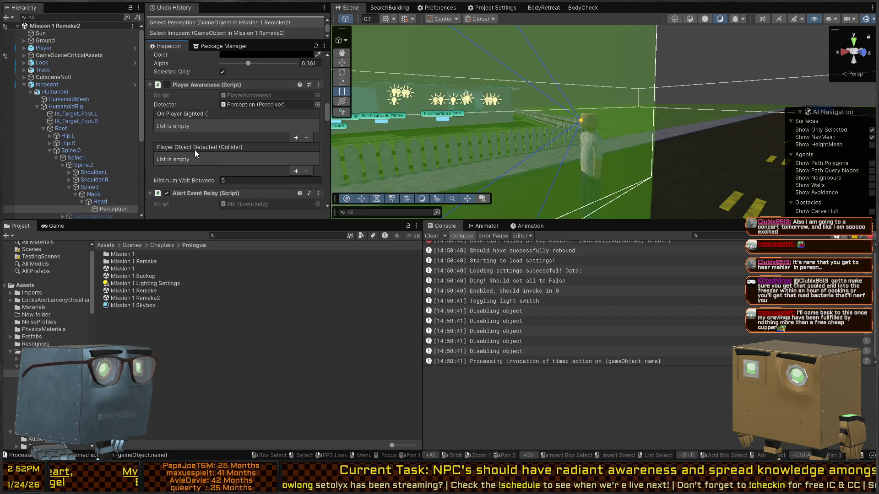
pyautogui.scroll(-5, 212, 149)
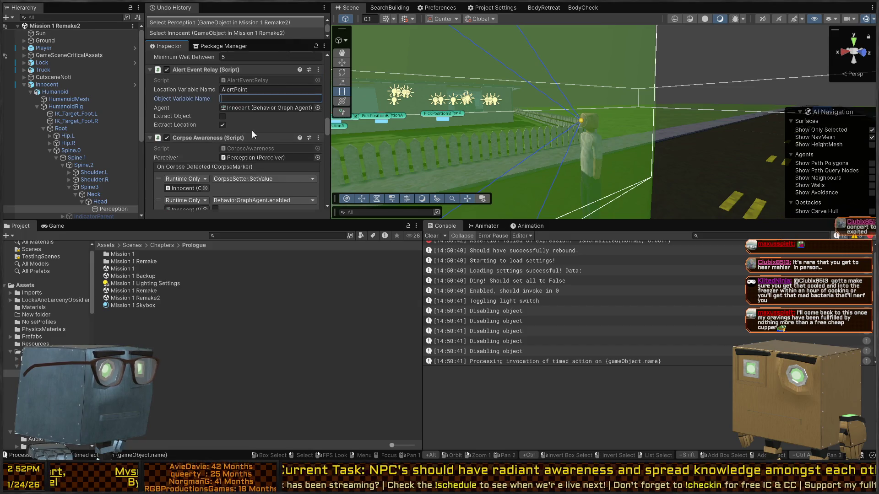
pyautogui.scroll(3, 247, 101)
pyautogui.click(248, 97)
# Locate and review the AlertEventRelay.cs script, then return to Unity
pyautogui.click(255, 80)
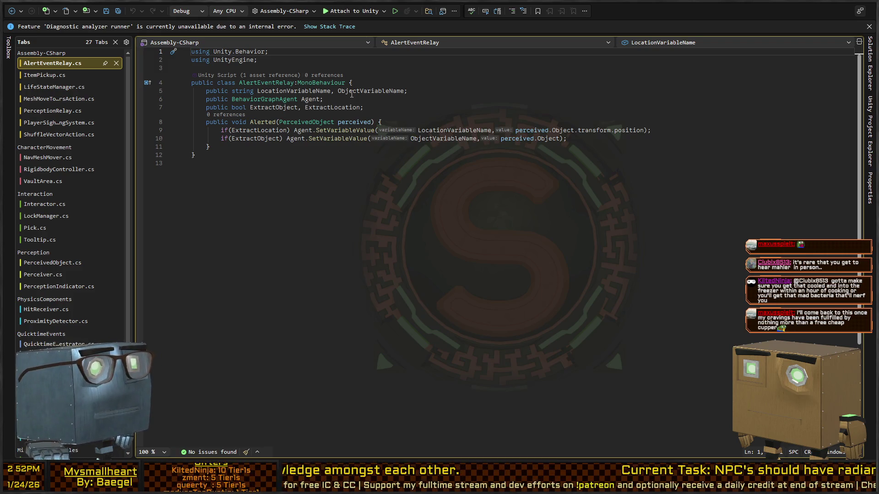
pyautogui.hotkey('alt', 'Tab')
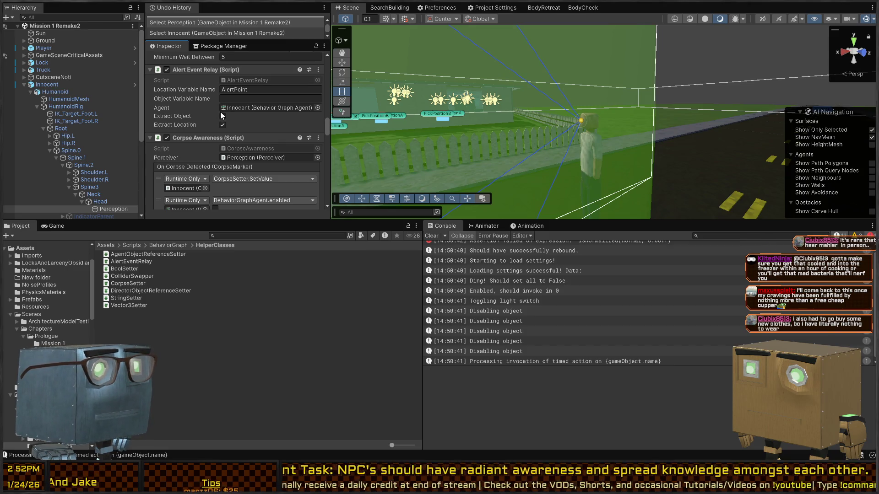
# Expand the Perception object's Corpse Setter (Script) component and review its property name and agent
pyautogui.scroll(-3, 196, 114)
pyautogui.scroll(-6, 191, 128)
pyautogui.scroll(-8, 179, 138)
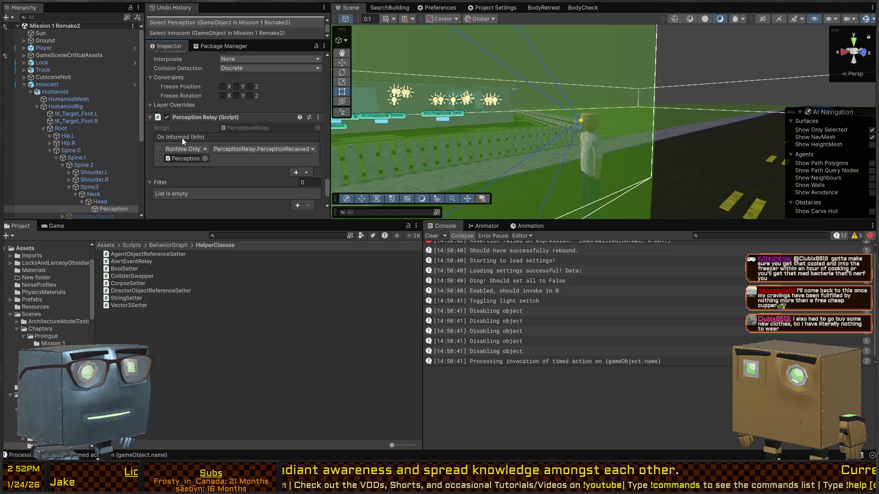
pyautogui.scroll(-2, 183, 139)
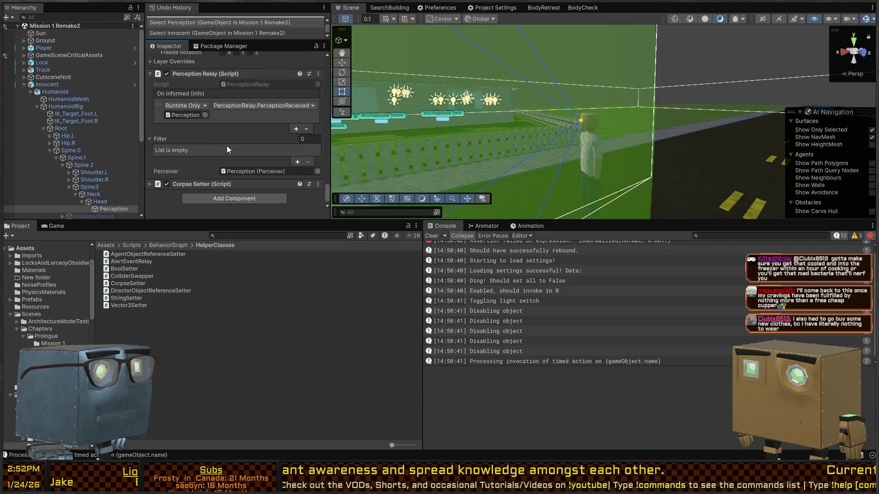
pyautogui.click(187, 184)
pyautogui.scroll(-2, 197, 179)
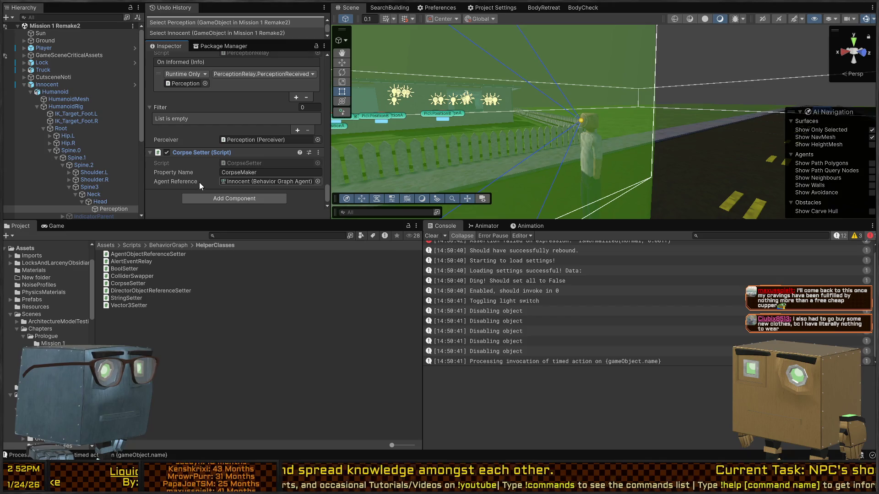
pyautogui.scroll(5, 183, 157)
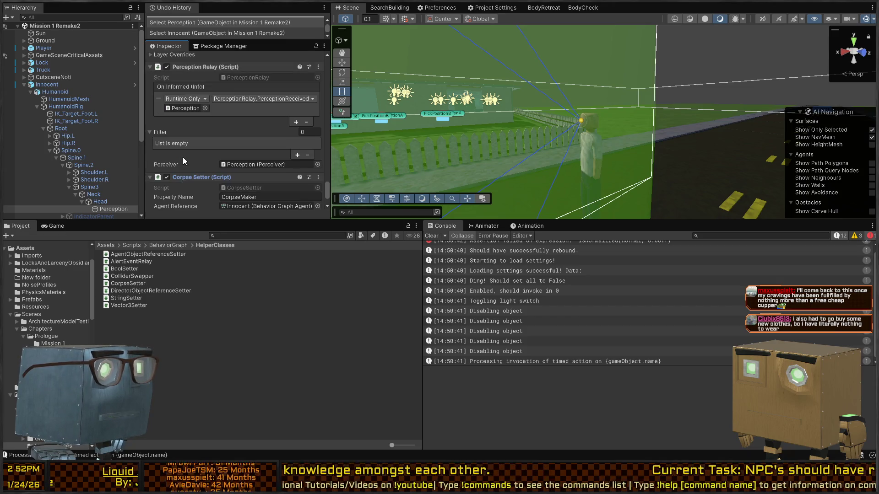
pyautogui.scroll(-10, 205, 152)
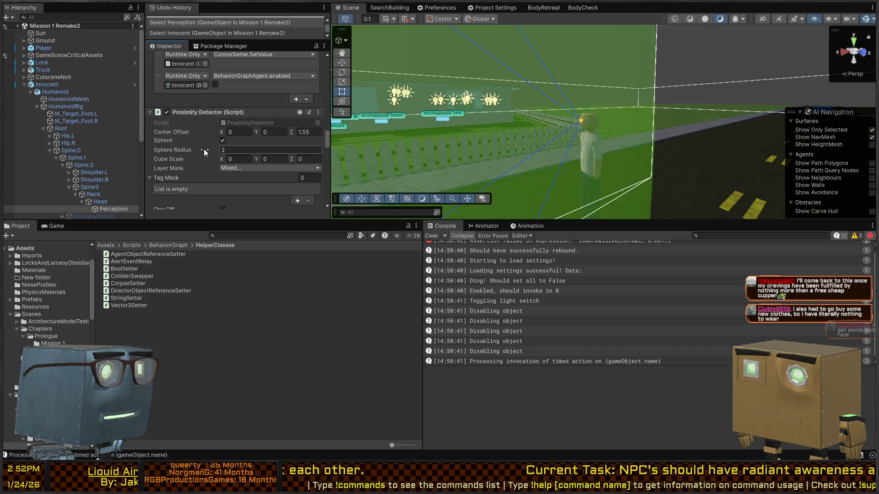
pyautogui.scroll(6, 193, 153)
pyautogui.scroll(-2, 204, 167)
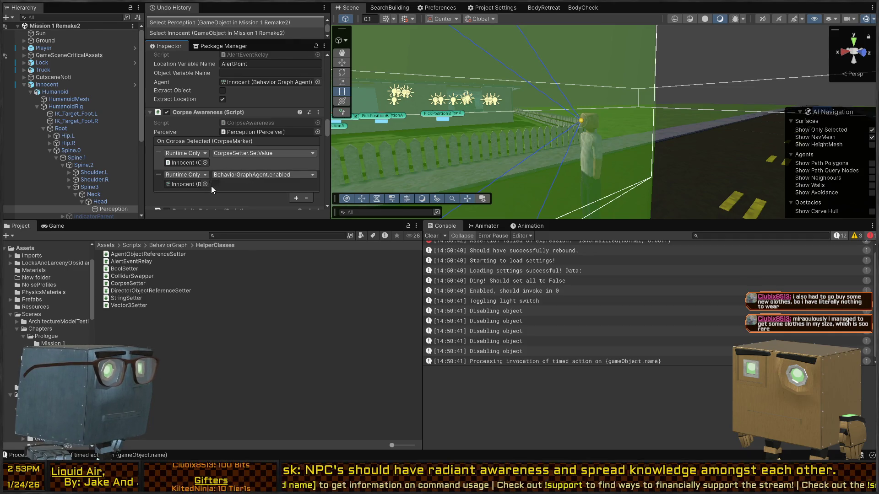
pyautogui.scroll(-10, 210, 186)
pyautogui.scroll(10, 190, 166)
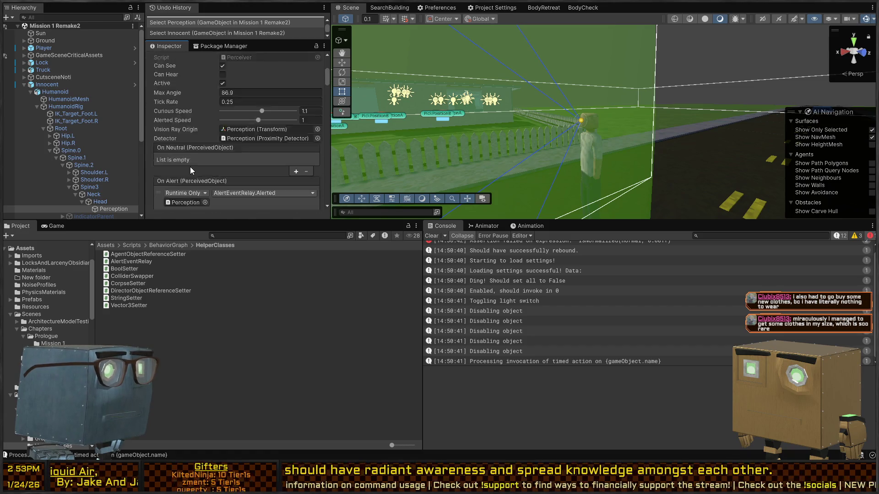
pyautogui.scroll(-12, 190, 166)
pyautogui.scroll(5, 193, 160)
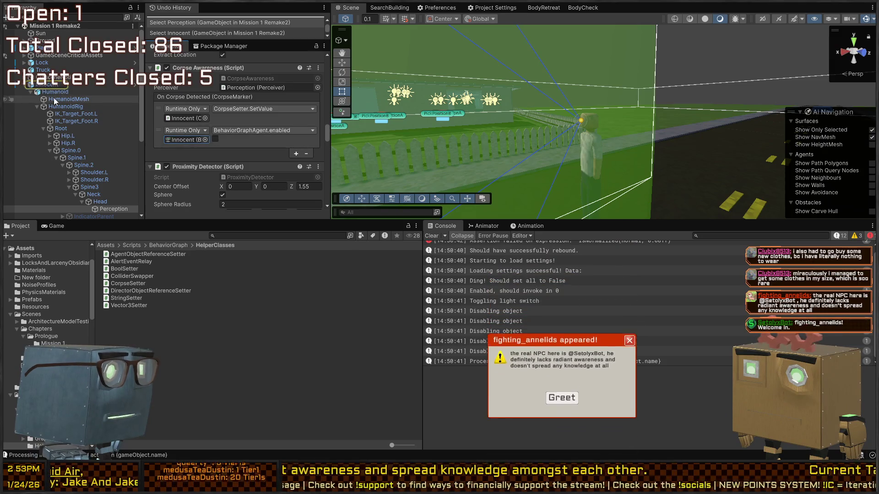
# Check the Innocent NPC's components, then reselect the head Perception object
pyautogui.click(49, 85)
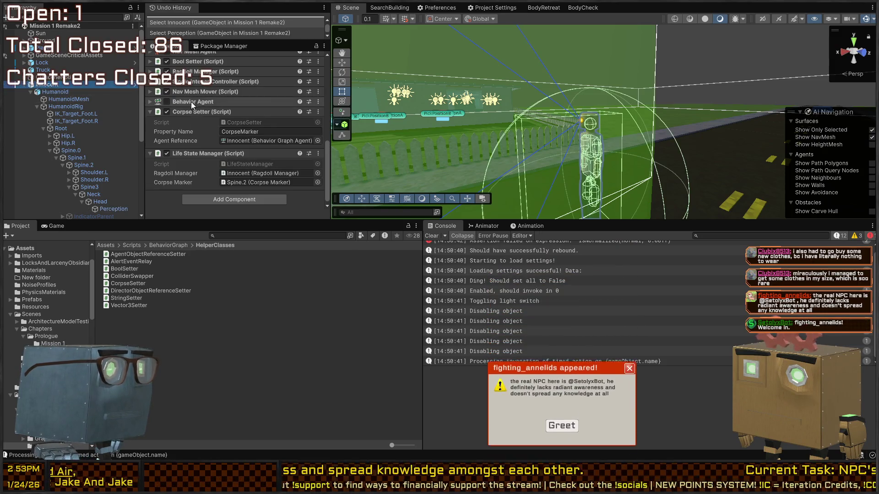
pyautogui.scroll(10, 199, 114)
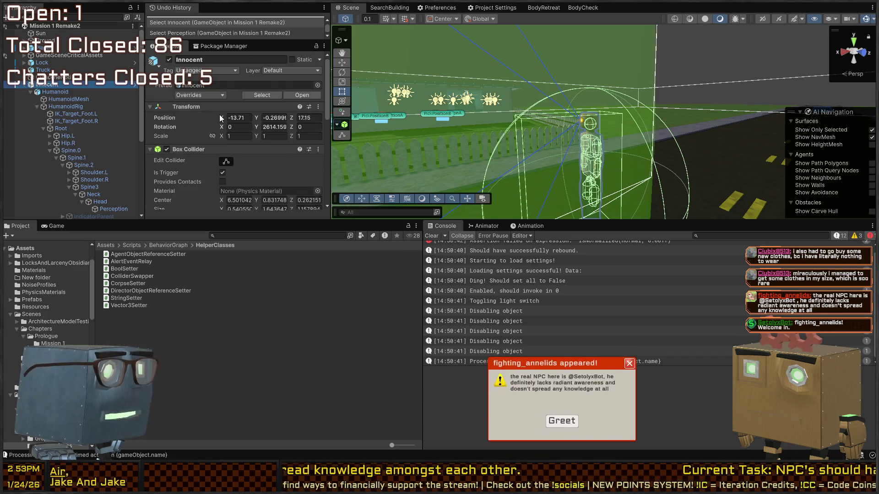
pyautogui.scroll(-10, 202, 116)
pyautogui.click(108, 210)
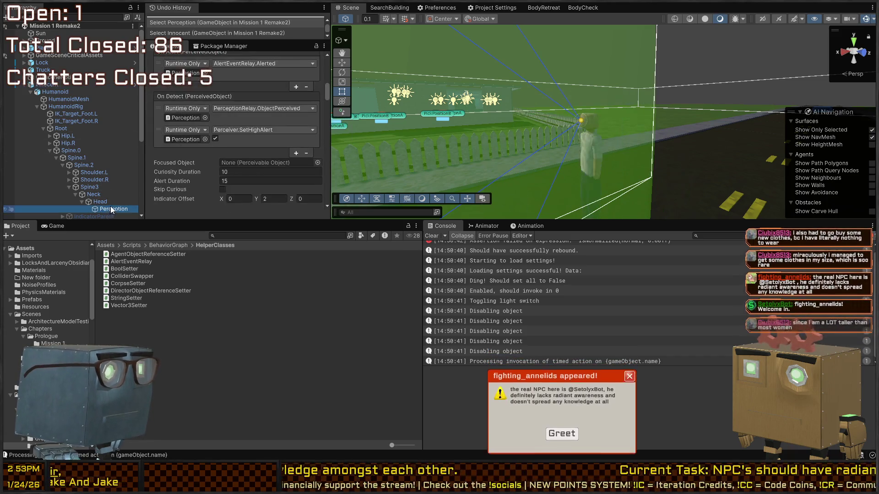
pyautogui.scroll(-3, 188, 159)
pyautogui.scroll(4, 210, 155)
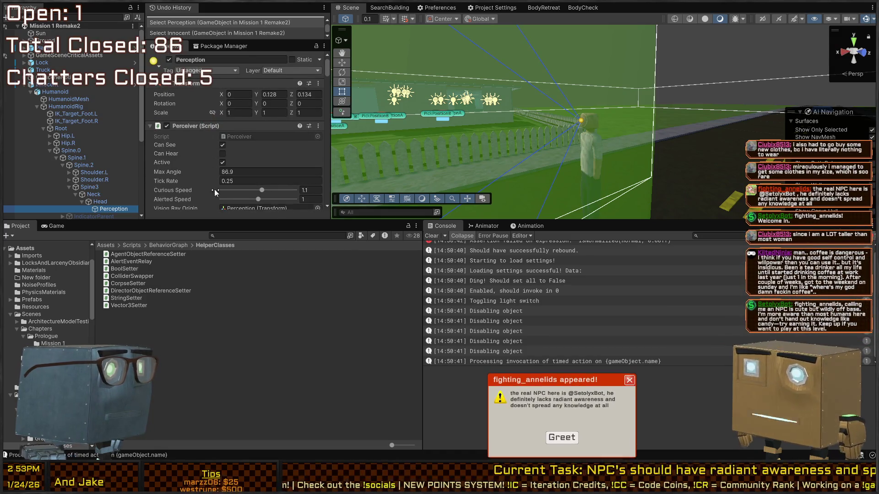
# Start play mode, dismiss the greeting pop-up, and position the scene view down the road
pyautogui.hotkey('ctrl', 'p')
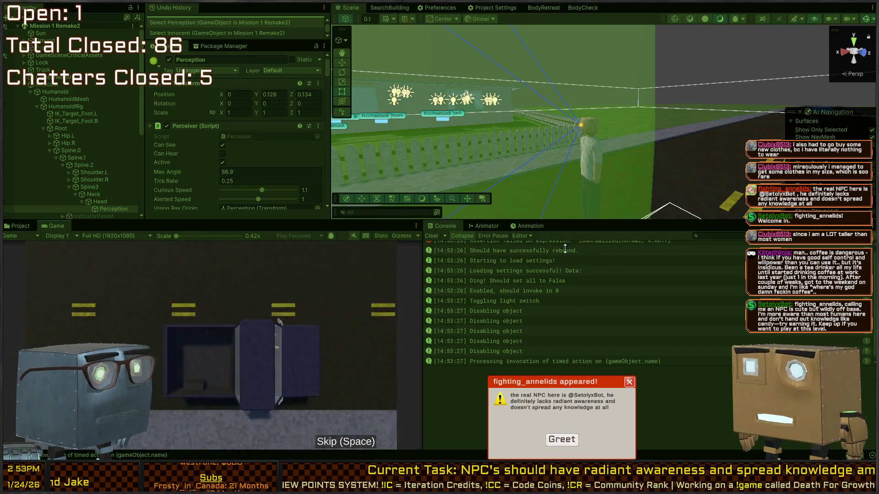
pyautogui.click(561, 441)
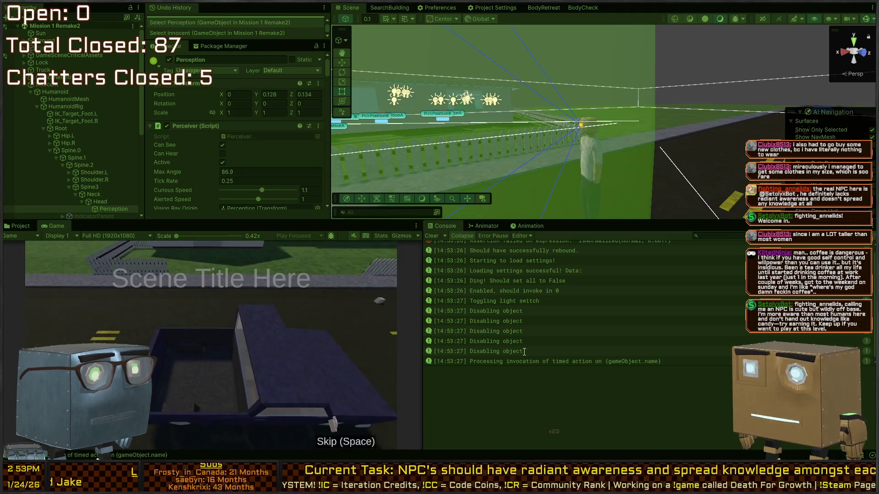
pyautogui.moveTo(627, 178)
pyautogui.mouseDown()
pyautogui.moveTo(459, 123)
pyautogui.moveTo(358, 123)
pyautogui.moveTo(391, 127)
pyautogui.moveTo(370, 130)
pyautogui.mouseUp()
pyautogui.moveTo(496, 131); pyautogui.dragTo(196, 287)
pyautogui.click(196, 287)
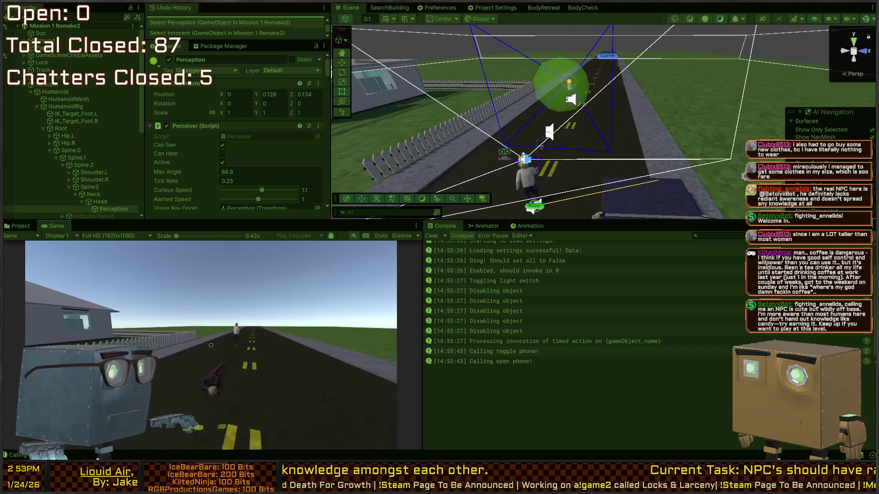
# Walk the player down the road past the body toward the Innocent NPC with WASD
pyautogui.press('w')
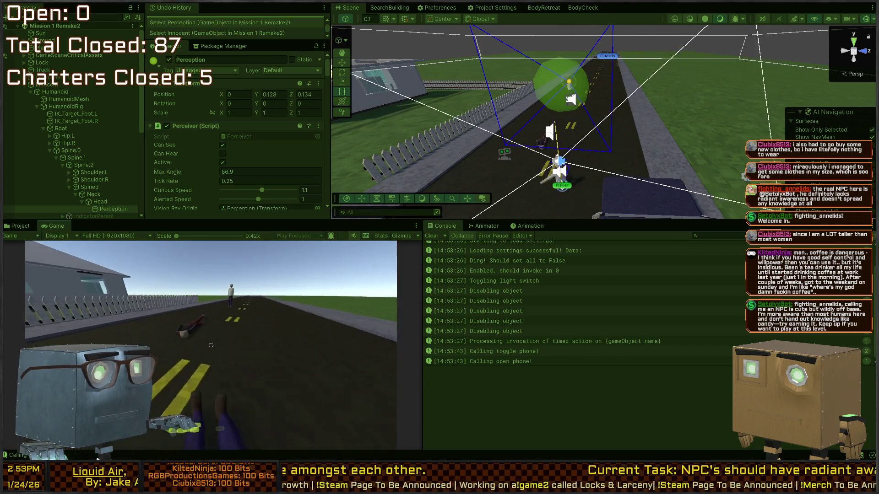
pyautogui.press('w')
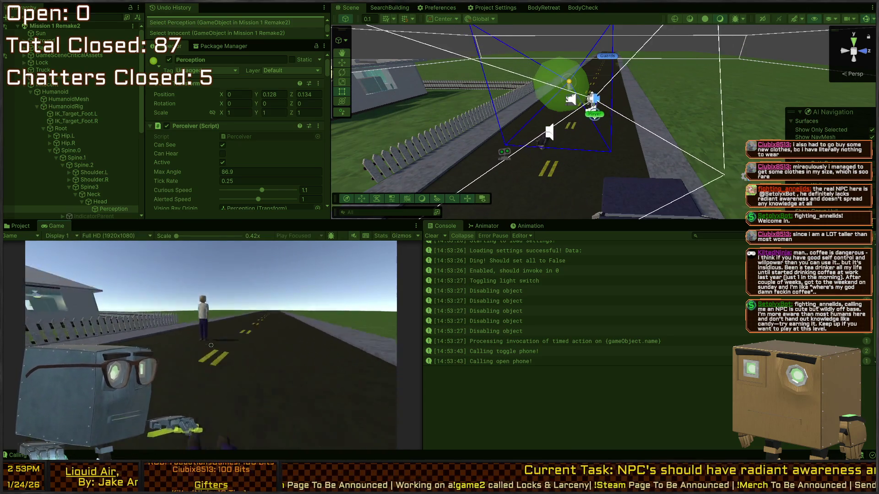
pyautogui.press('w')
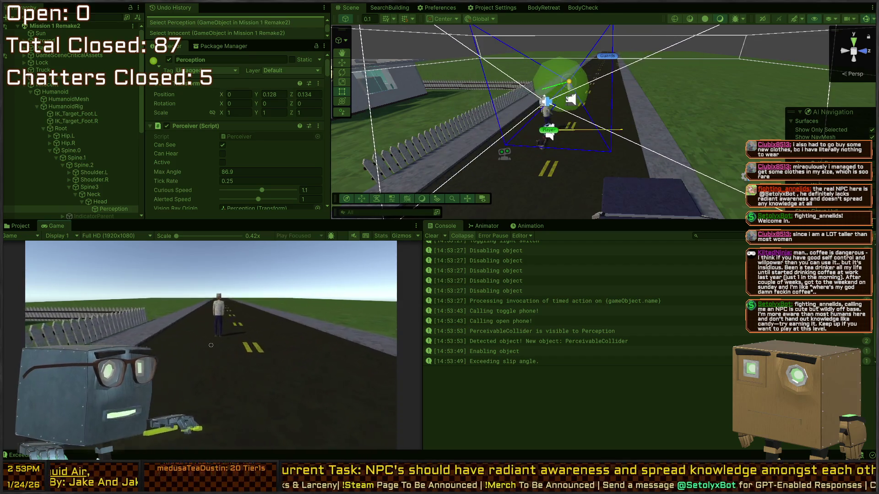
pyautogui.press('w')
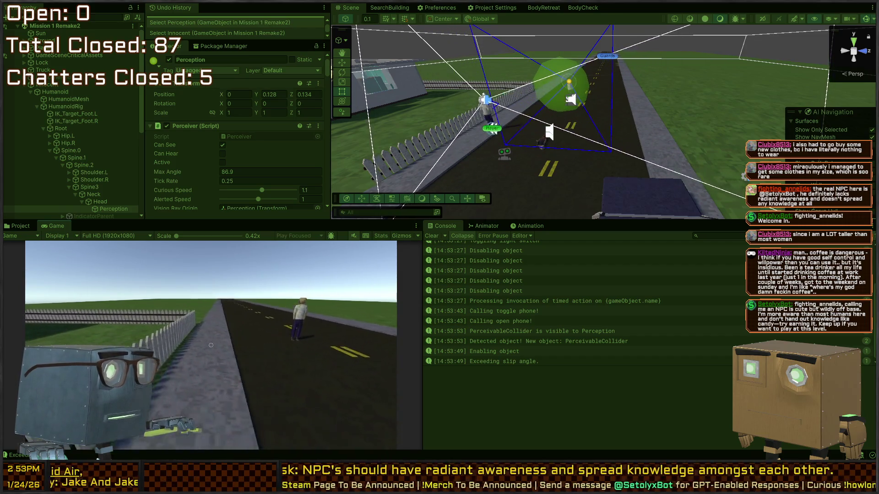
pyautogui.press('w')
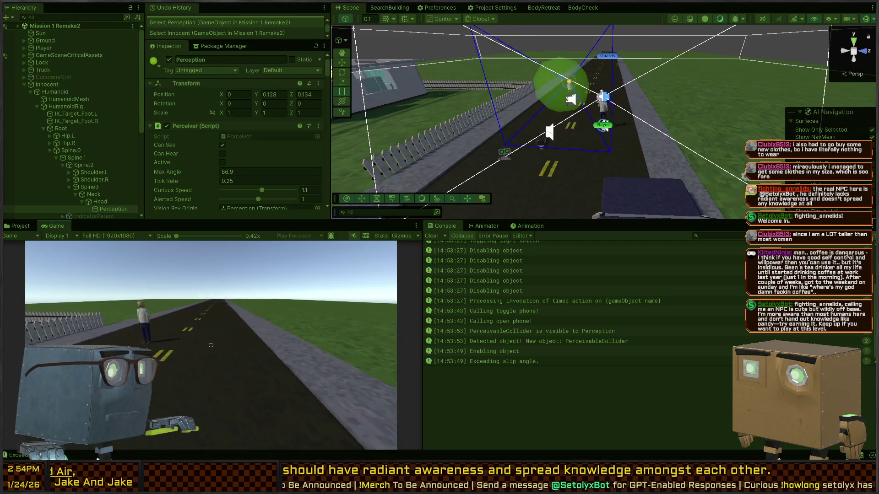
pyautogui.press('w')
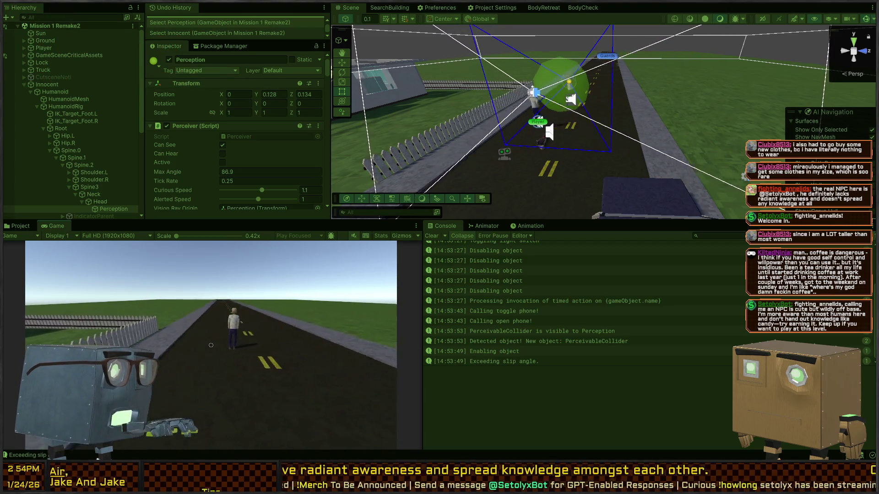
pyautogui.press('w')
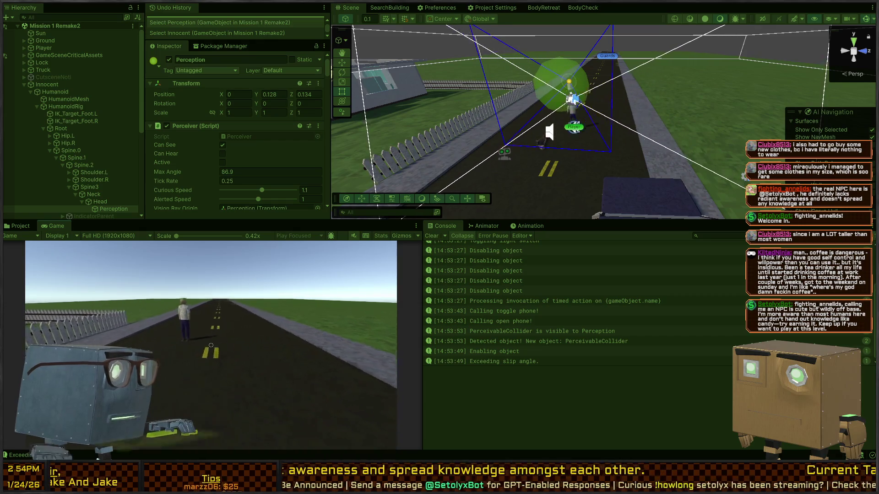
pyautogui.press('a')
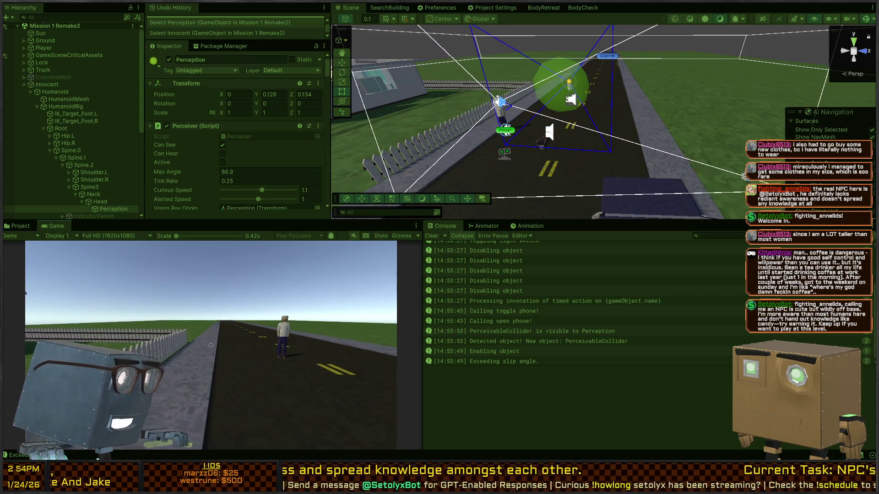
pyautogui.press('d')
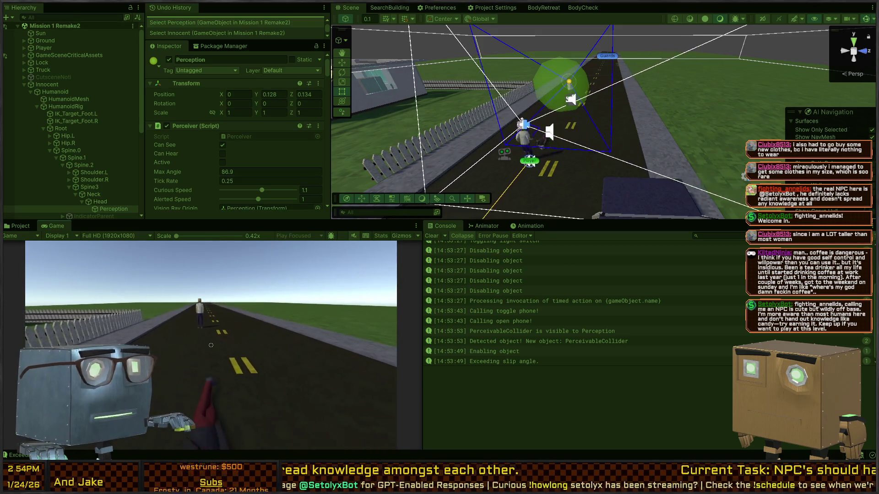
pyautogui.press('w')
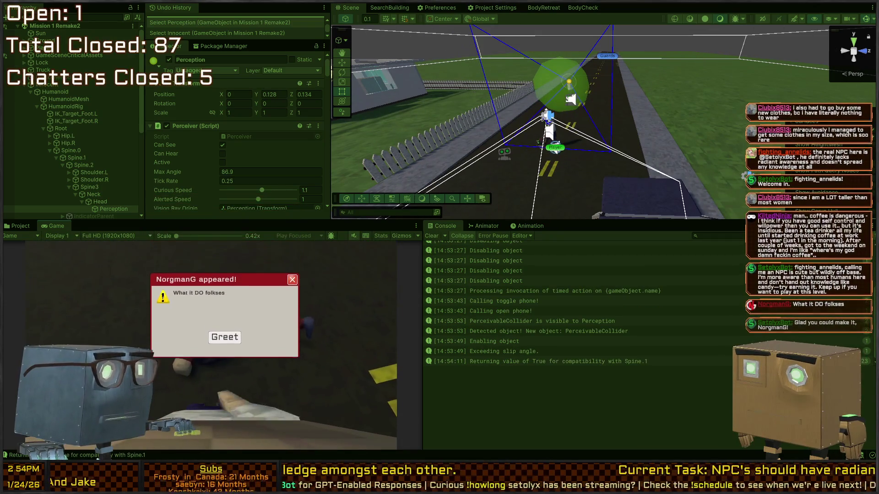
pyautogui.press('s')
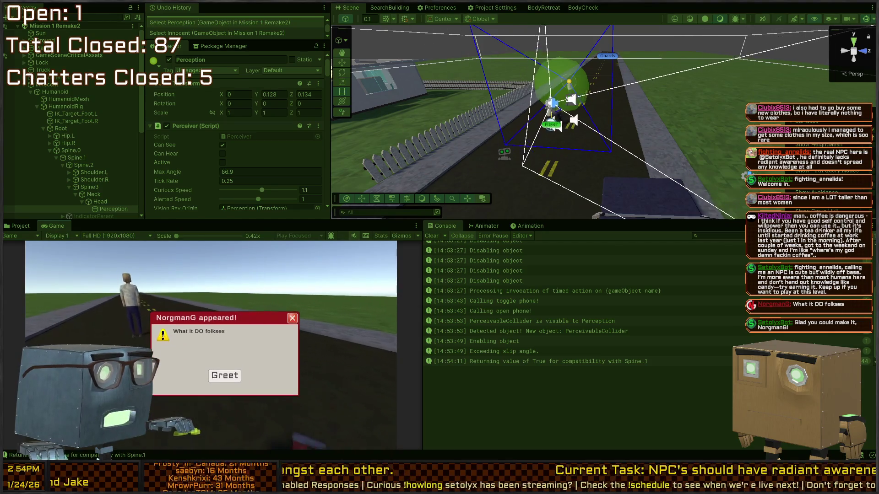
pyautogui.press('s')
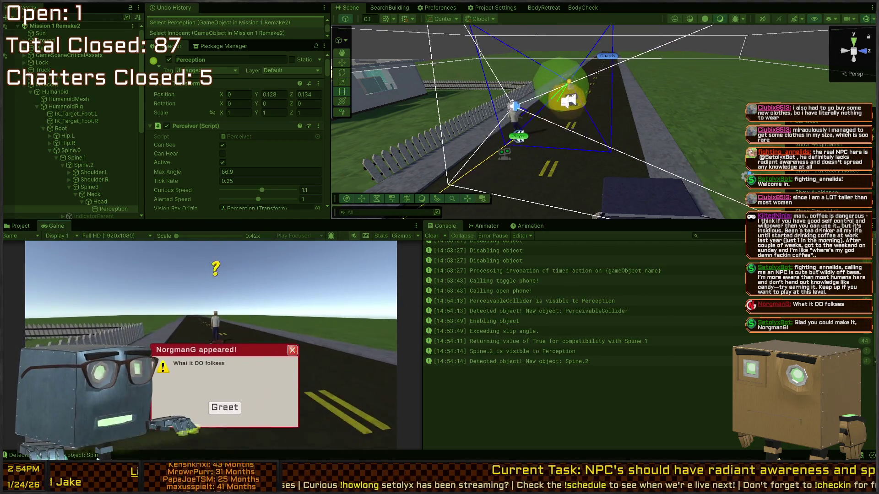
pyautogui.press('d')
pyautogui.press('d')
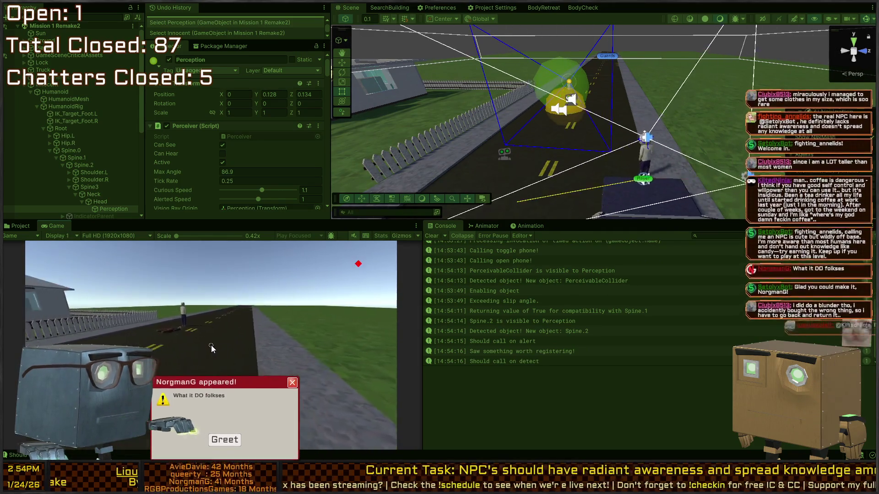
pyautogui.press('a')
# Check the mission on the in-game phone, walk further along the road, then stop play mode
pyautogui.press('Tab')
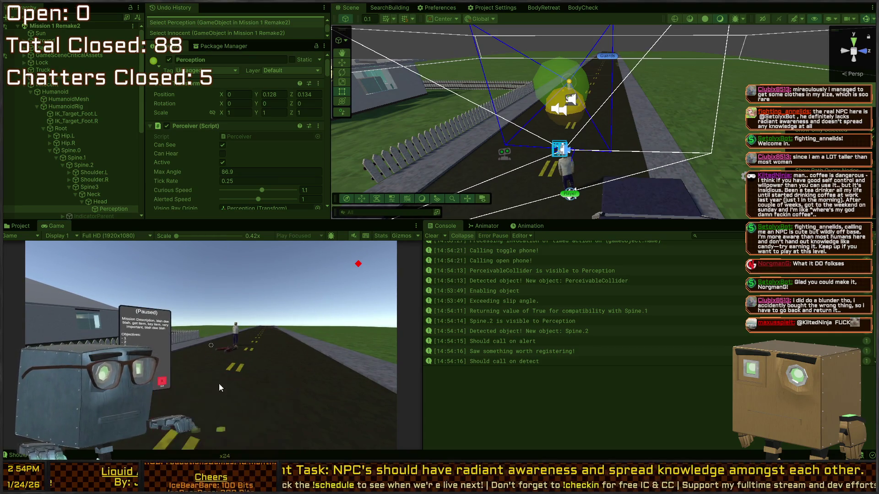
pyautogui.press('Tab')
pyautogui.press('a')
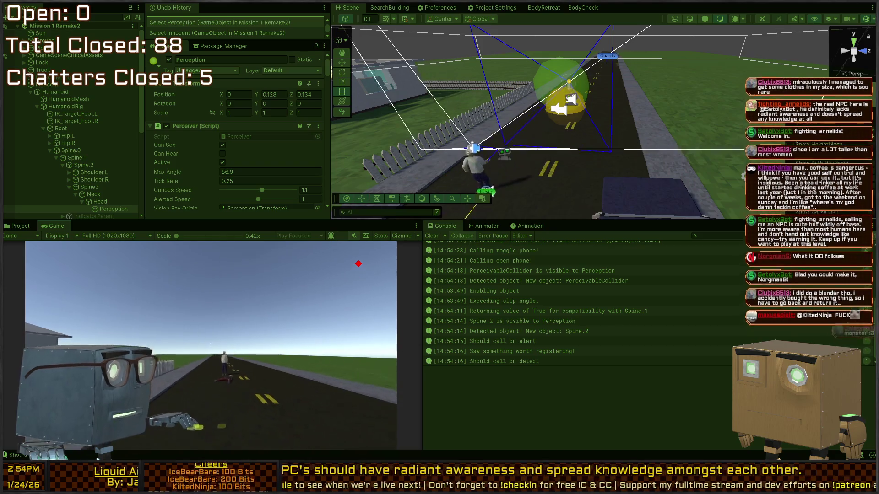
pyautogui.press('w')
pyautogui.press('w')
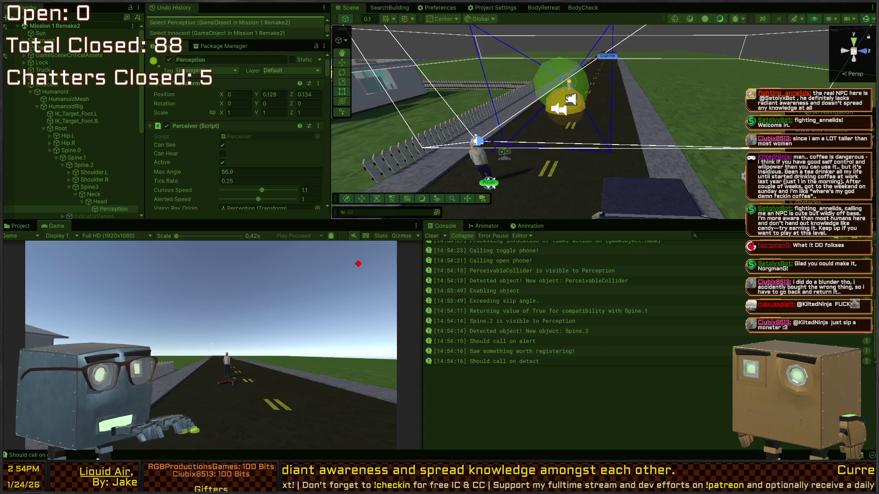
pyautogui.press('a')
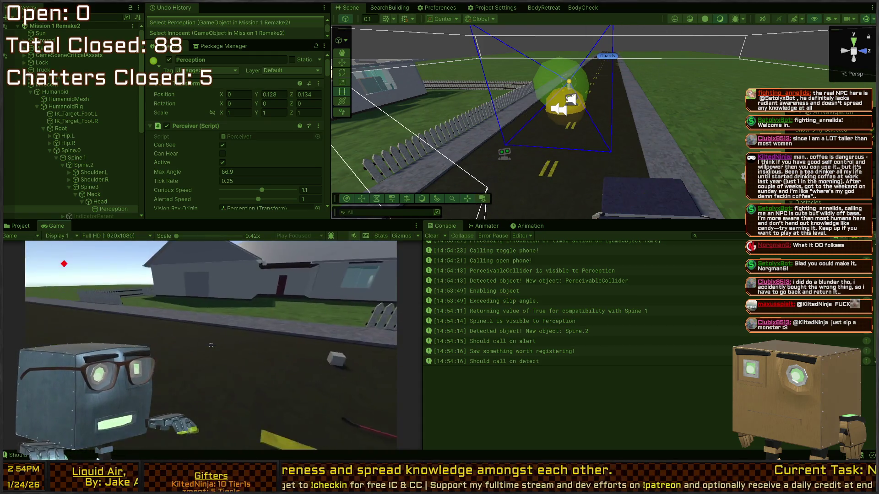
pyautogui.hotkey('ctrl', 'p')
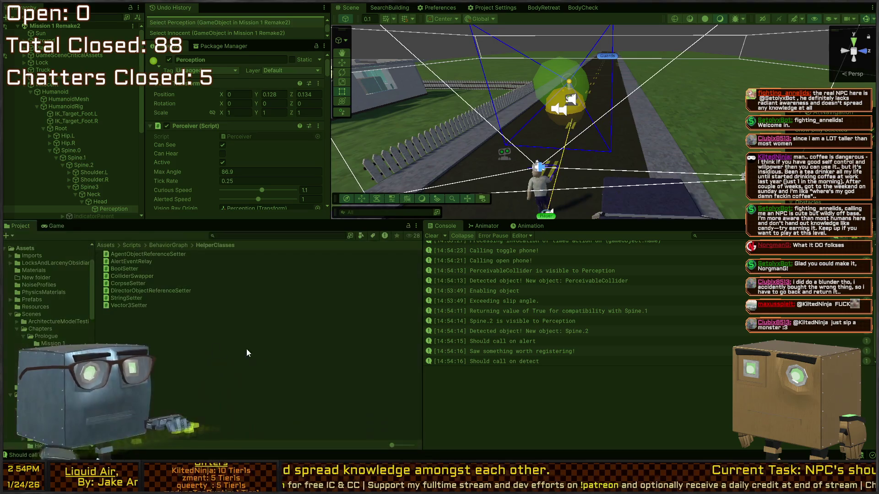
# Inspect Guard_PerceptionRelay (1) and the Innocent NPC in the scene, then start a second play test
pyautogui.rightClick(616, 95)
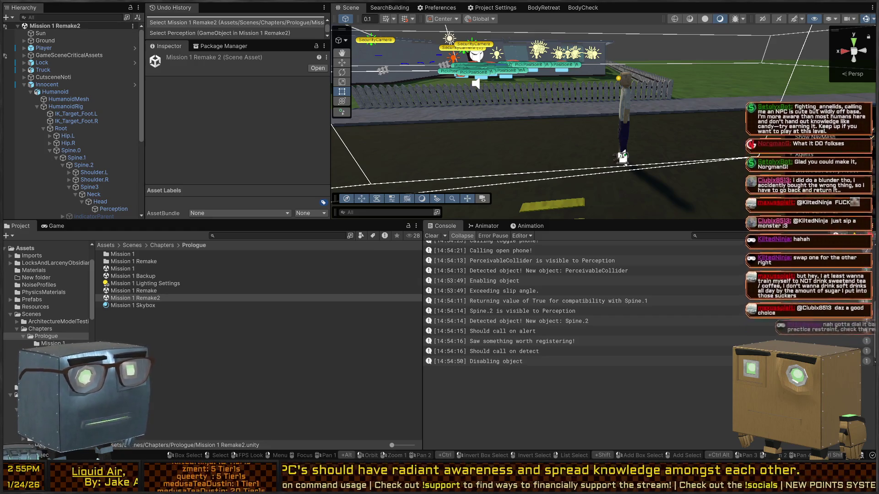
pyautogui.moveTo(540, 69)
pyautogui.mouseDown()
pyautogui.moveTo(553, 67)
pyautogui.moveTo(507, 101)
pyautogui.moveTo(568, 129)
pyautogui.mouseUp()
pyautogui.click(553, 103)
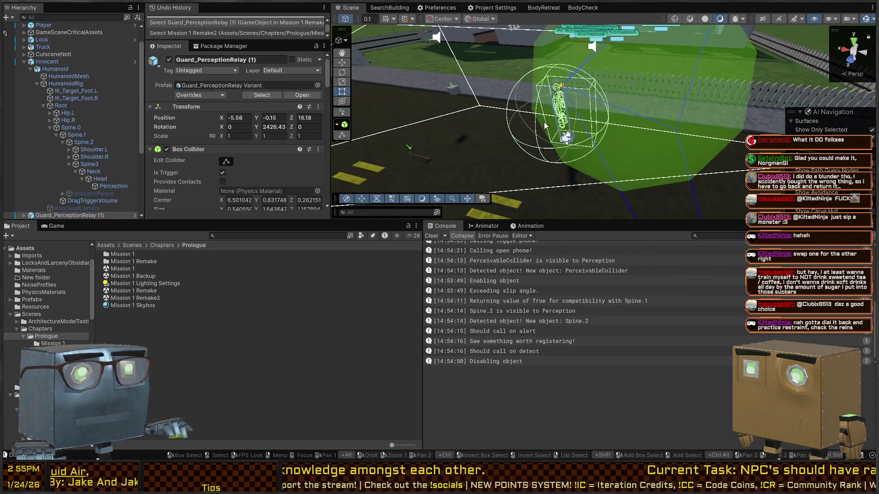
pyautogui.moveTo(483, 147); pyautogui.dragTo(617, 137)
pyautogui.click(644, 114)
pyautogui.hotkey('ctrl', 'p')
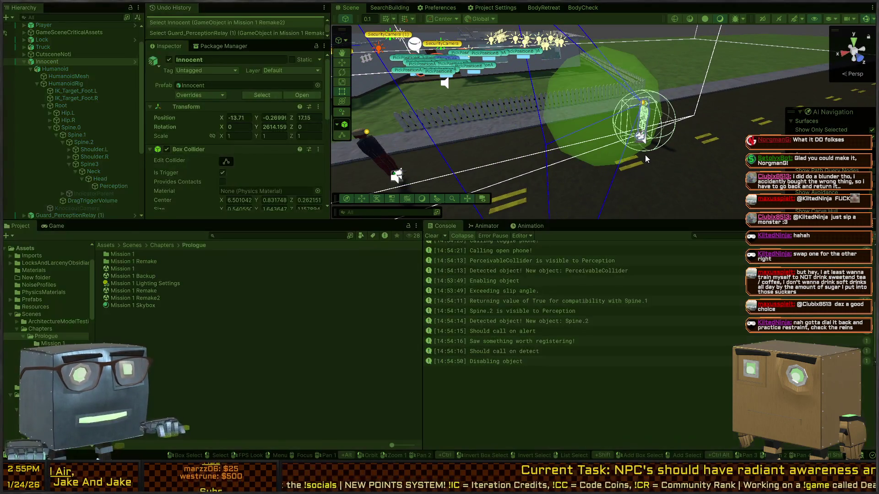
pyautogui.click(643, 153)
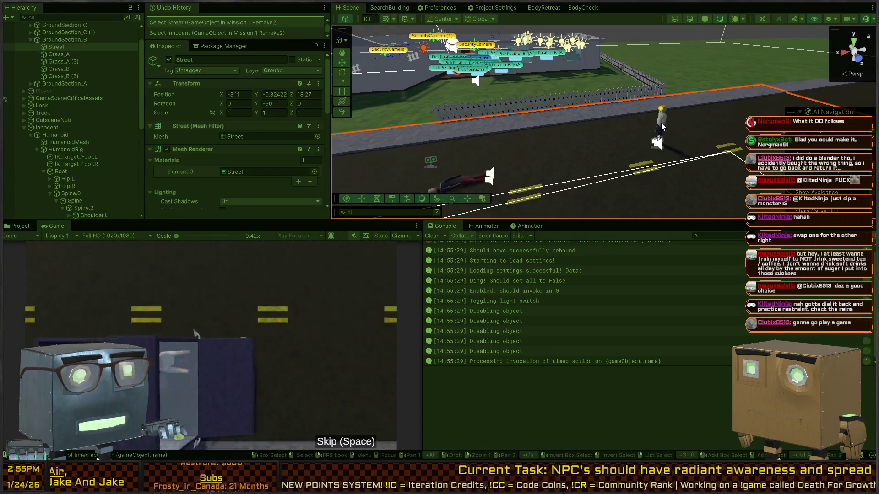
# Move the Innocent NPC to a new spot on the road with the move gizmo
pyautogui.click(657, 143)
pyautogui.click(58, 127)
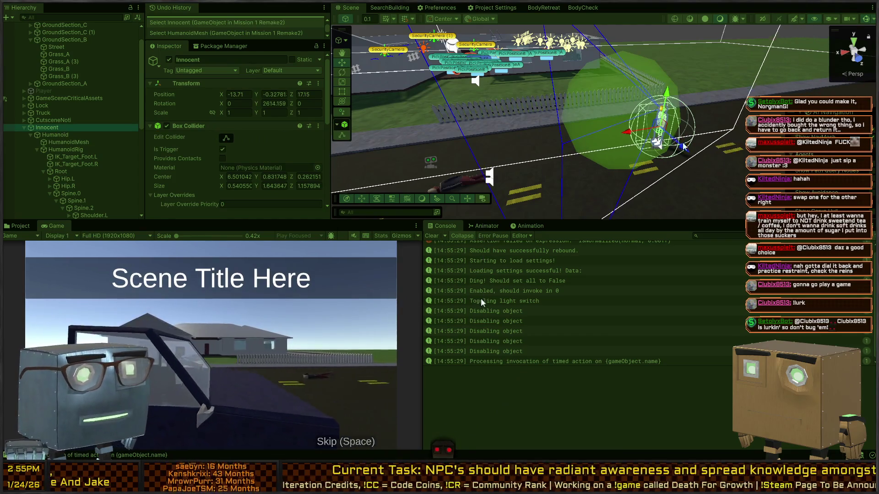
pyautogui.moveTo(644, 133)
pyautogui.mouseDown()
pyautogui.moveTo(491, 135)
pyautogui.moveTo(415, 150)
pyautogui.moveTo(380, 172)
pyautogui.mouseUp()
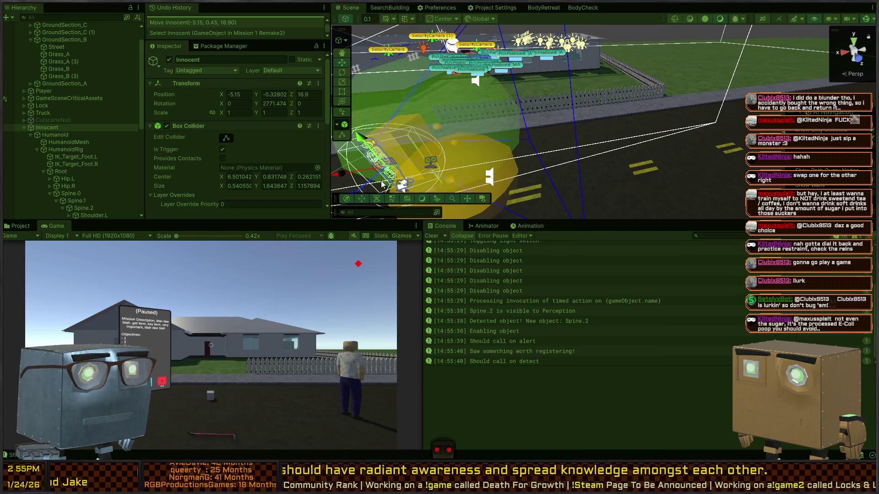
pyautogui.moveTo(482, 173)
pyautogui.mouseDown()
pyautogui.moveTo(367, 161)
pyautogui.moveTo(547, 195)
pyautogui.mouseUp()
# Walk the player toward the house and back to the street, then stop the play test
pyautogui.click(347, 344)
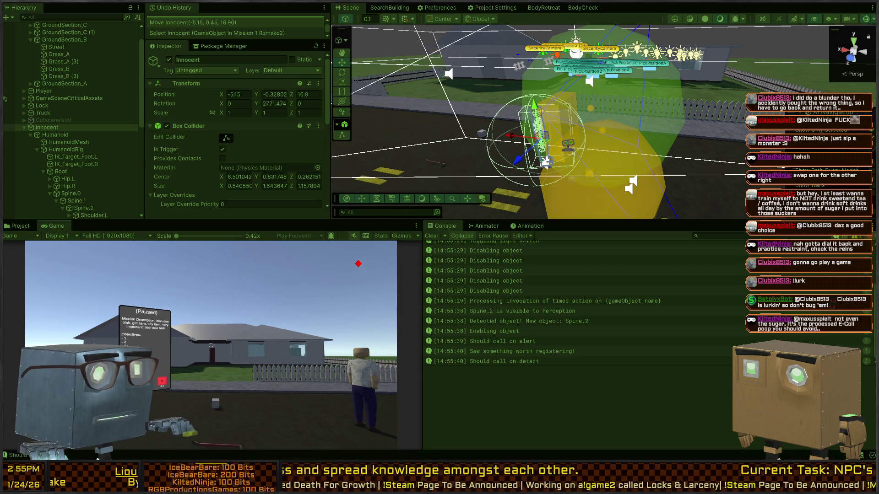
pyautogui.press('w')
pyautogui.press('w')
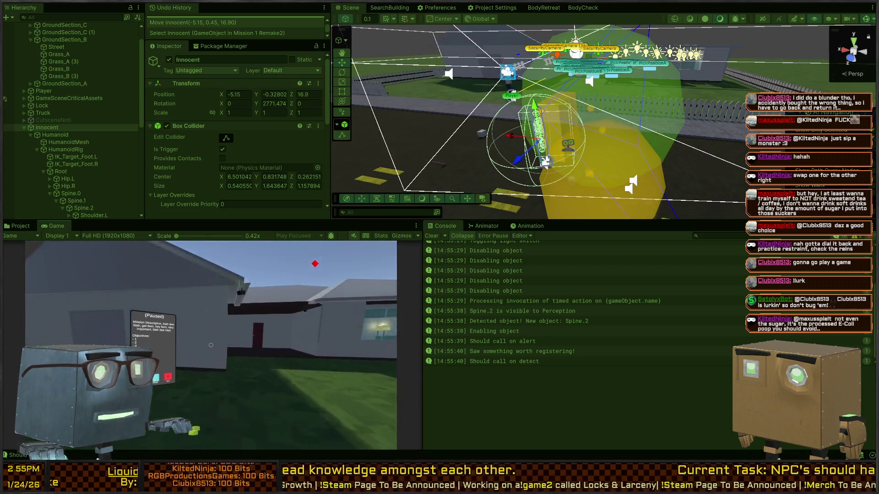
pyautogui.press('w')
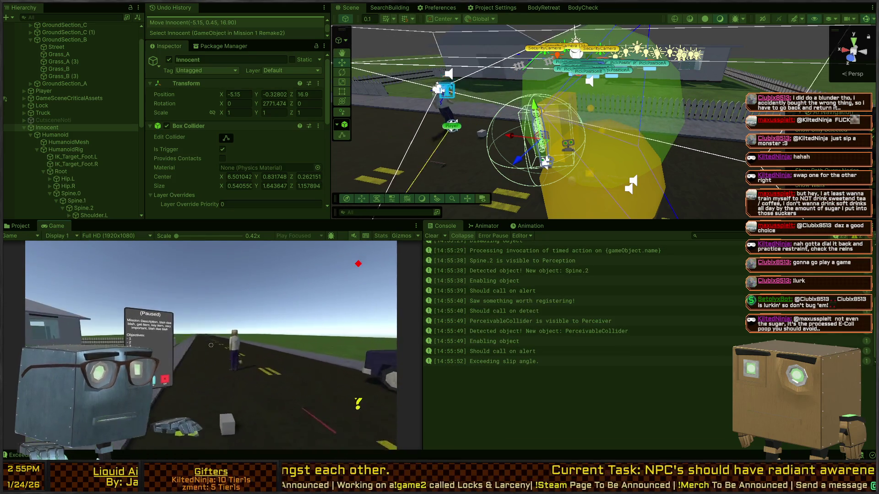
pyautogui.press('w')
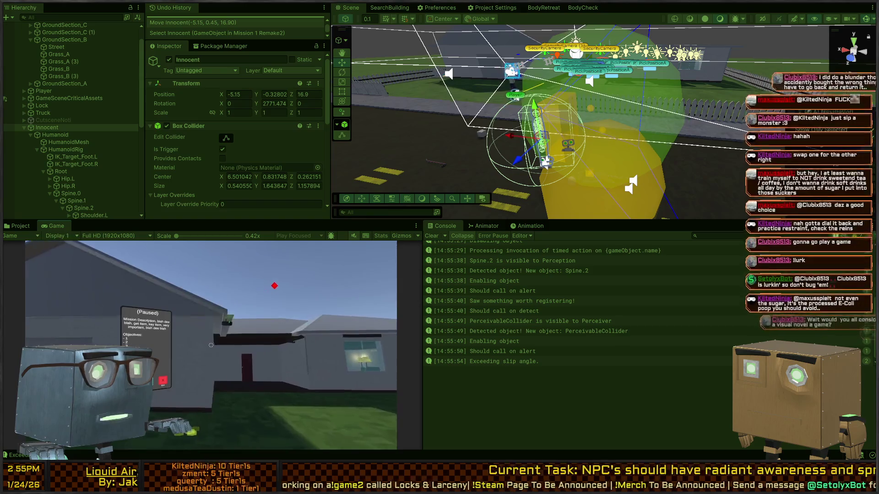
pyautogui.press('w')
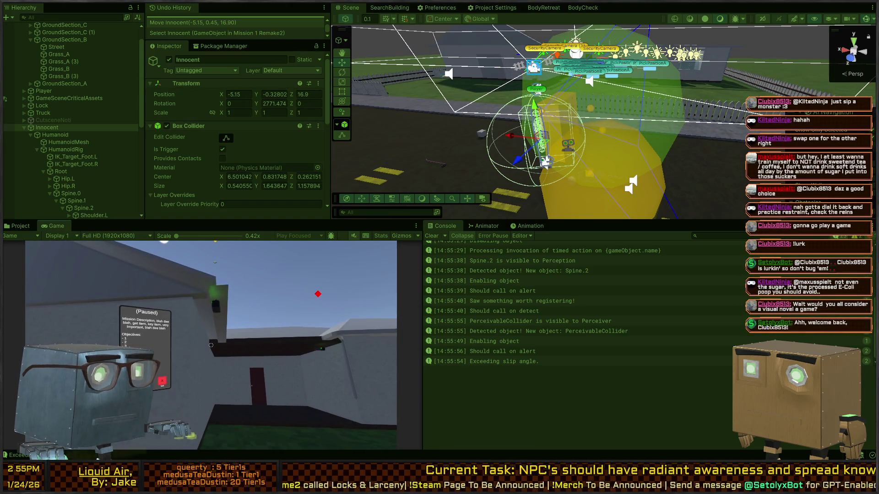
pyautogui.press('w')
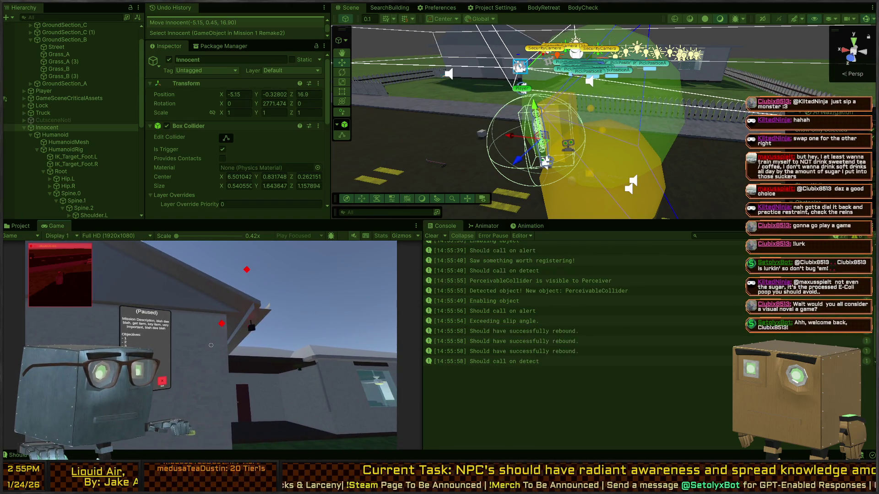
pyautogui.press('w')
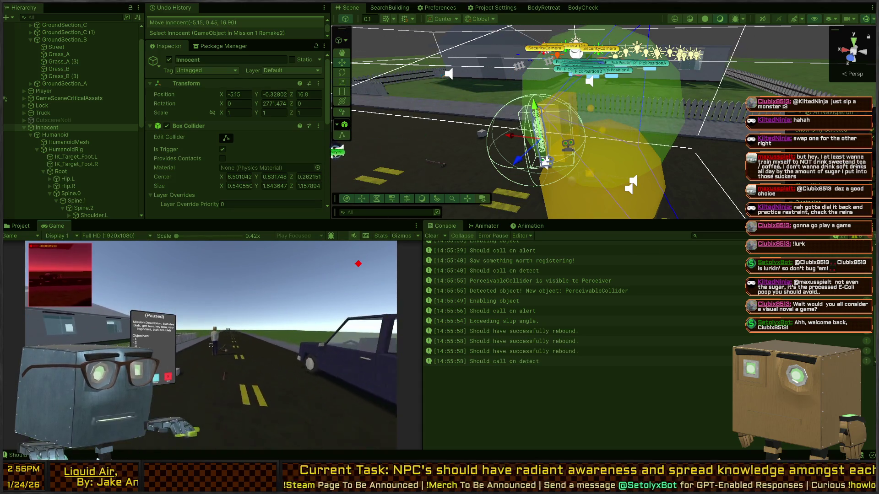
pyautogui.moveTo(604, 140)
pyautogui.mouseDown()
pyautogui.moveTo(504, 192)
pyautogui.moveTo(623, 160)
pyautogui.moveTo(645, 133)
pyautogui.moveTo(606, 189)
pyautogui.mouseUp()
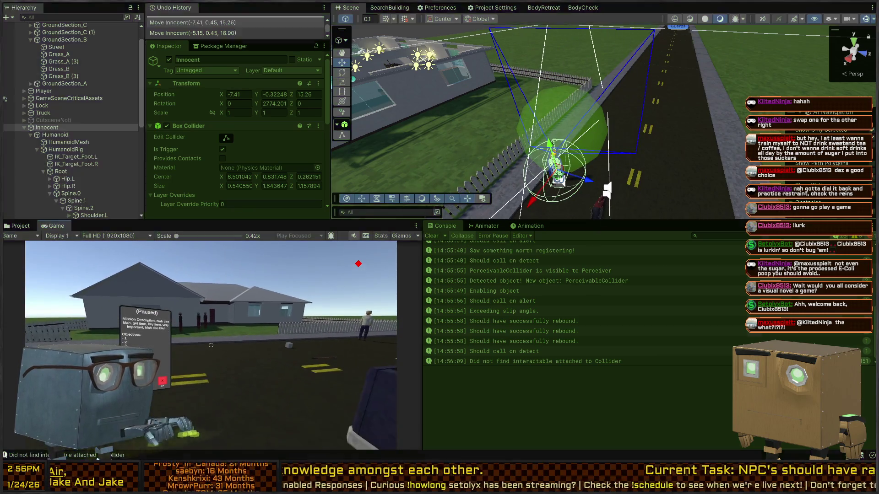
pyautogui.hotkey('ctrl', 'p')
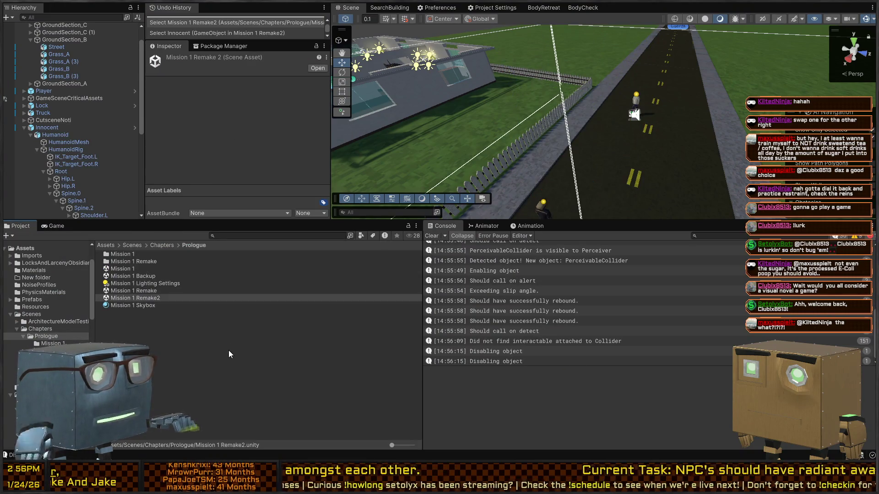
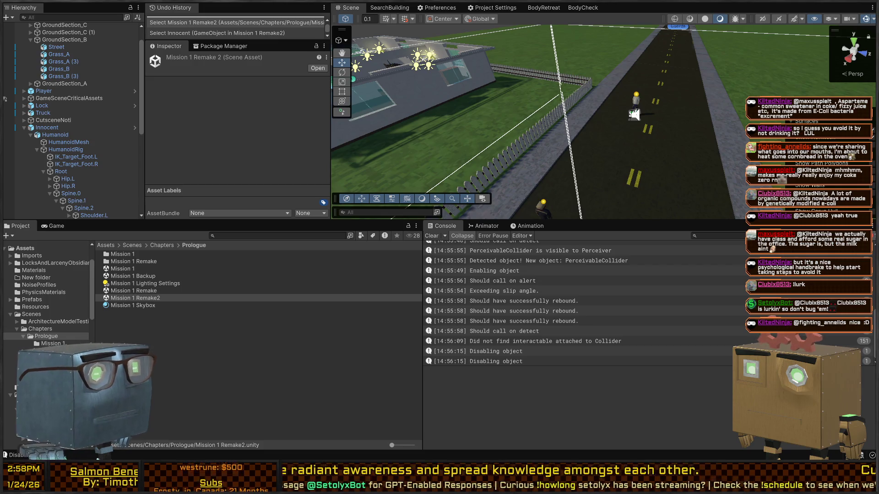
# Fly the Scene view camera to look along the road, then enter Play mode
pyautogui.moveTo(595, 137)
pyautogui.mouseDown()
pyautogui.moveTo(684, 66)
pyautogui.moveTo(483, 69)
pyautogui.moveTo(477, 59)
pyautogui.moveTo(459, 87)
pyautogui.mouseUp()
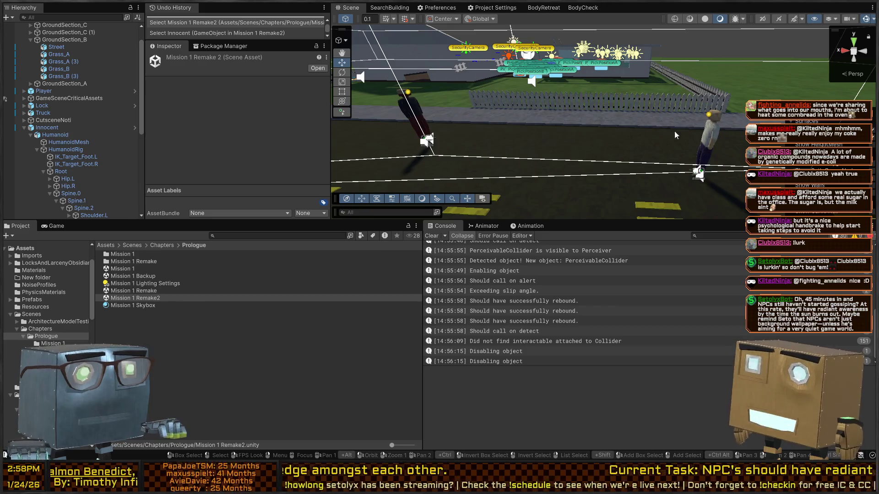
pyautogui.moveTo(463, 124)
pyautogui.mouseDown()
pyautogui.moveTo(661, 124)
pyautogui.moveTo(475, 152)
pyautogui.mouseUp()
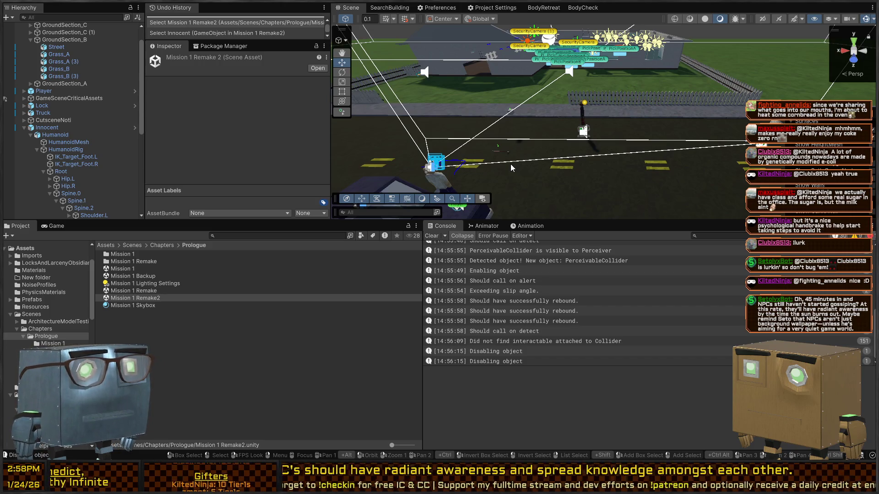
pyautogui.rightClick(510, 163)
pyautogui.moveTo(567, 88); pyautogui.dragTo(672, 98)
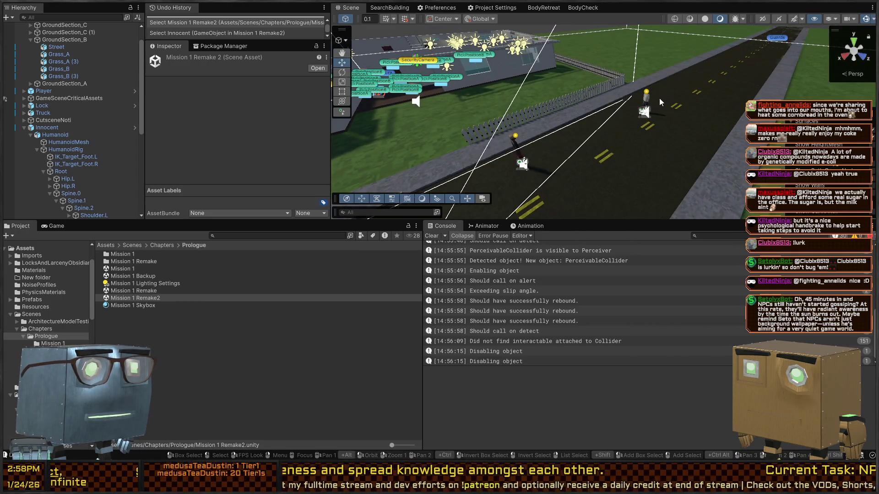
pyautogui.hotkey('ctrl', 'p')
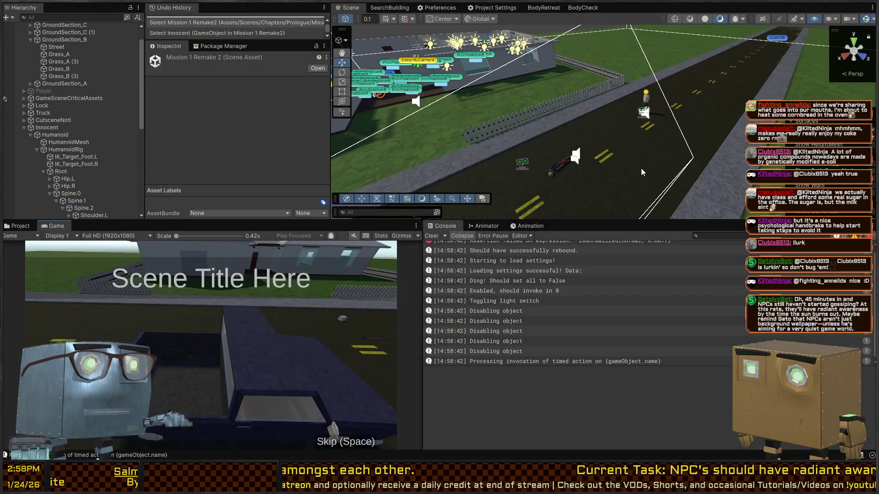
# Stop play and enable the Innocent character's Behavior Agent component
pyautogui.hotkey('ctrl', 'p')
pyautogui.click(647, 99)
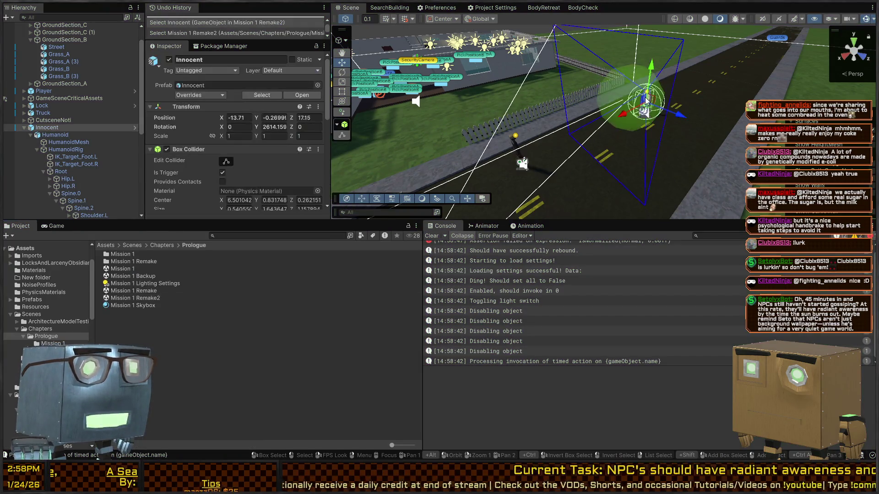
pyautogui.scroll(-10, 194, 181)
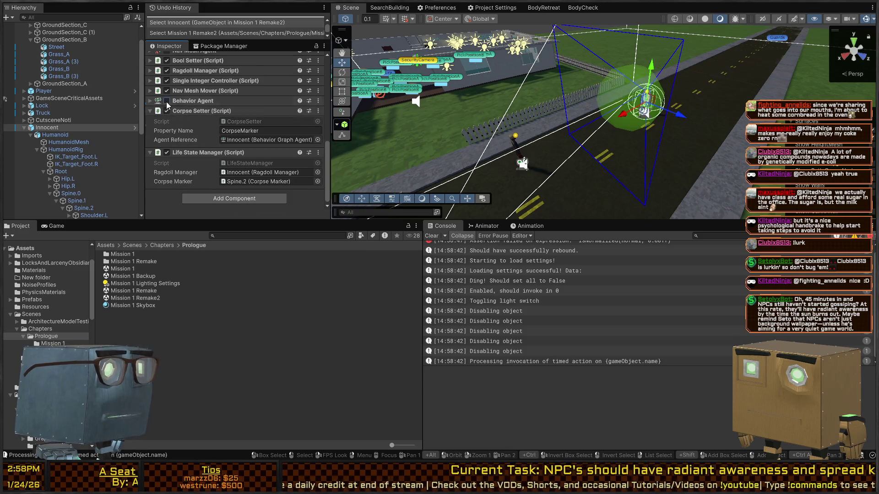
pyautogui.click(167, 101)
# Run a play test, selecting and nudging the HumanoidMesh while playing, then stop
pyautogui.hotkey('ctrl', 'p')
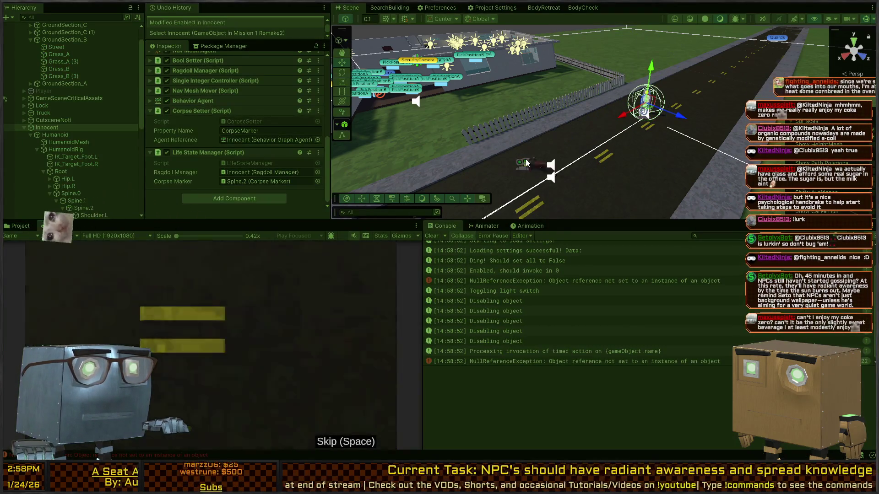
pyautogui.click(526, 163)
pyautogui.click(558, 168)
pyautogui.moveTo(559, 168); pyautogui.dragTo(559, 167)
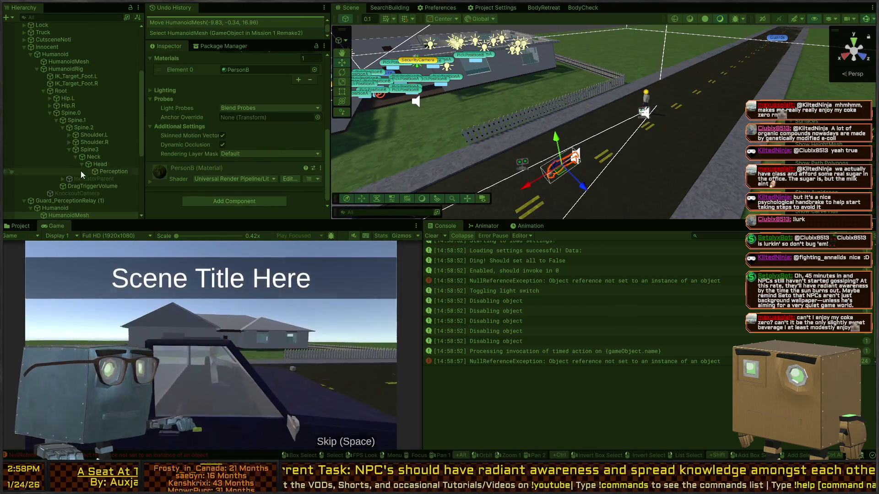
pyautogui.scroll(-3, 86, 172)
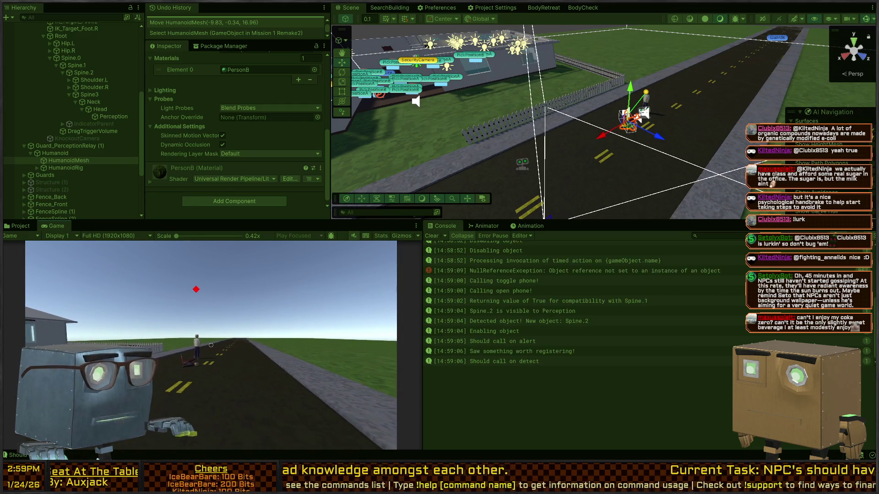
pyautogui.hotkey('ctrl', 'p')
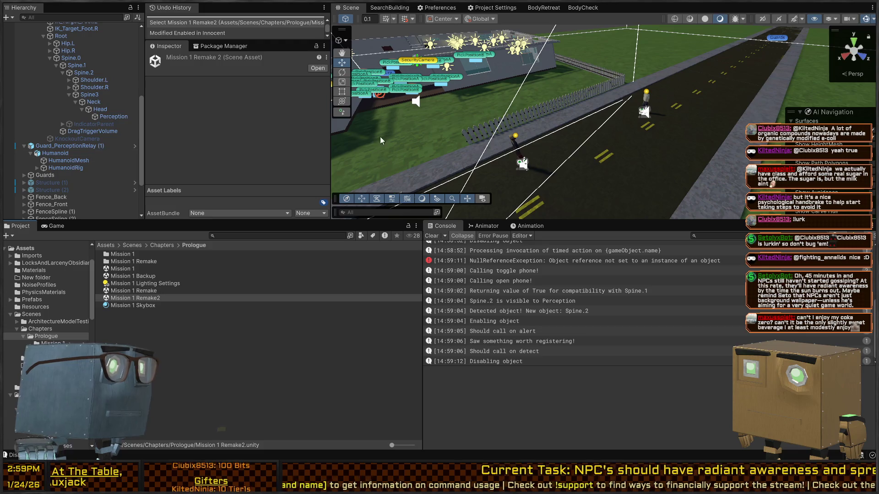
# Make the head Perception's On Corpse Detected event set BehaviorGraphAgent.enabled true, then play
pyautogui.click(647, 96)
pyautogui.scroll(-10, 174, 137)
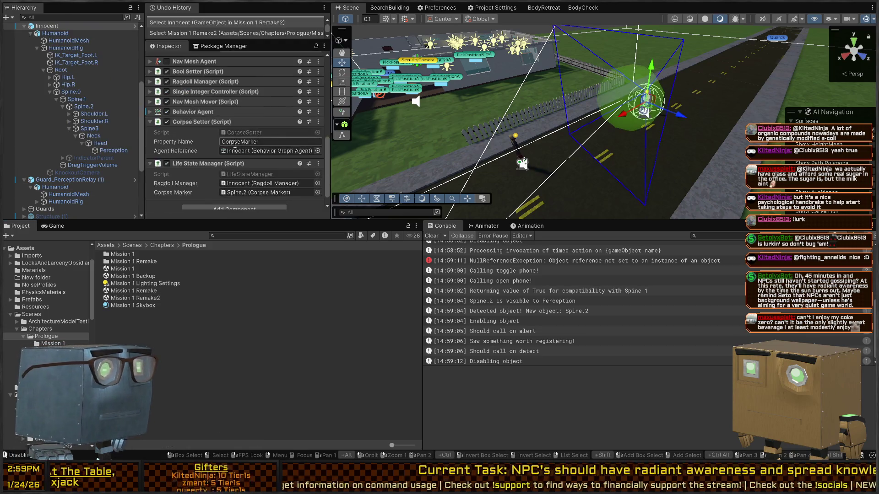
pyautogui.click(113, 150)
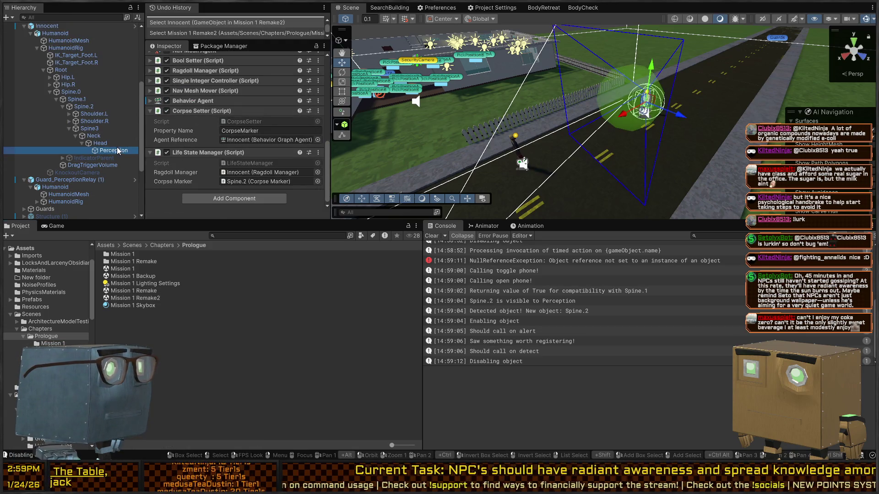
pyautogui.scroll(-5, 213, 141)
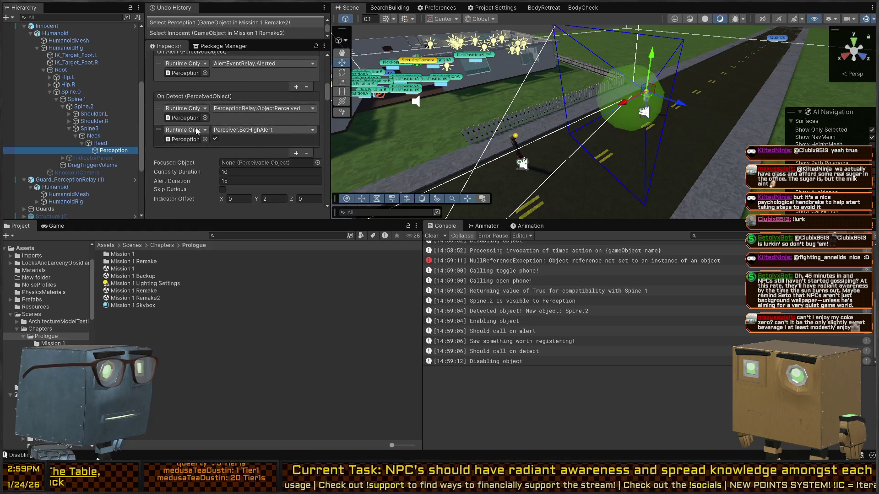
pyautogui.scroll(-5, 191, 125)
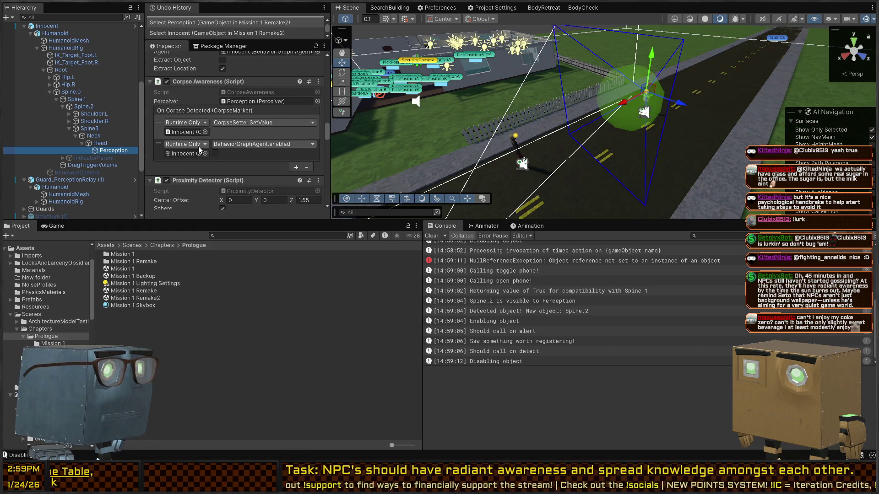
pyautogui.click(215, 154)
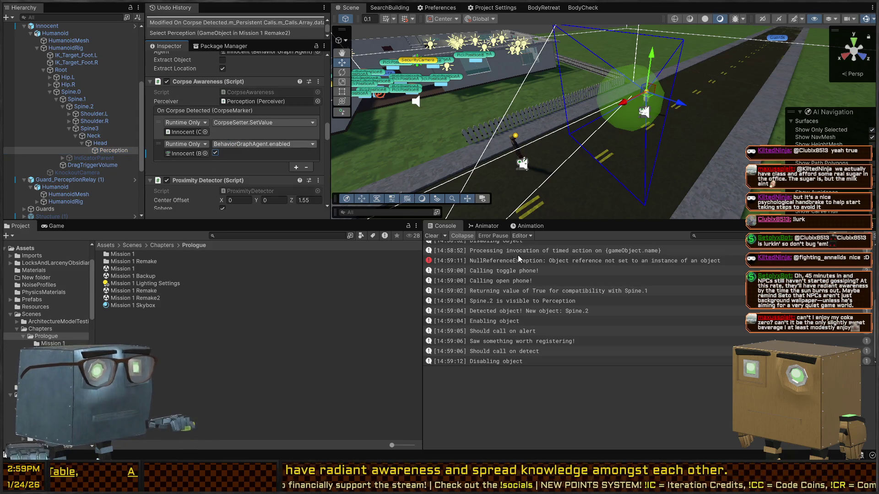
pyautogui.hotkey('ctrl', 'p')
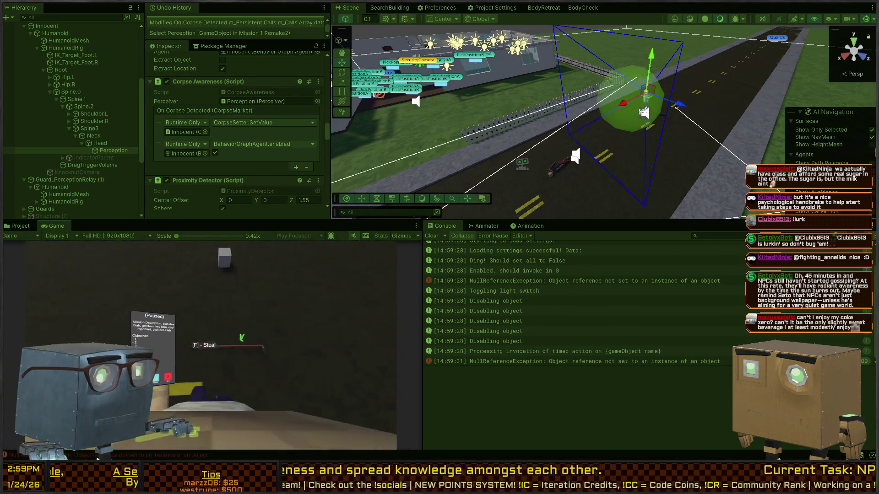
# Pick up the crowbar, then lift the body and drop it
pyautogui.press('e')
pyautogui.press('w')
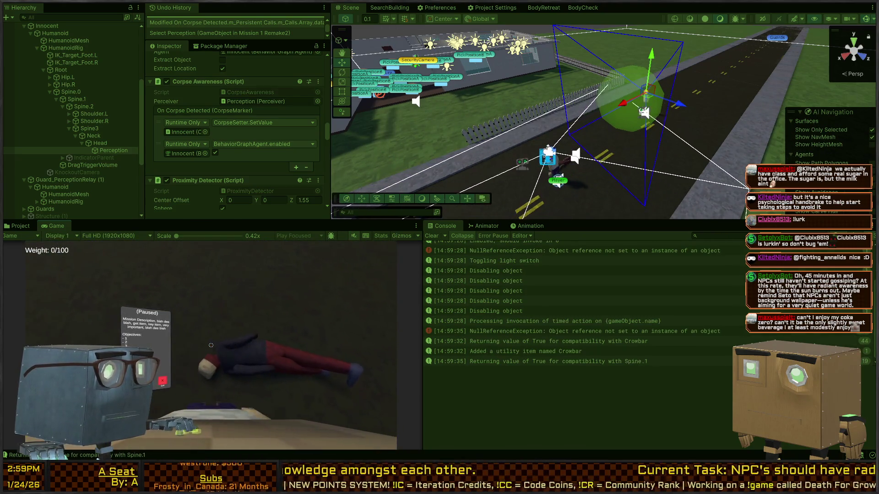
pyautogui.press('f')
pyautogui.press('f')
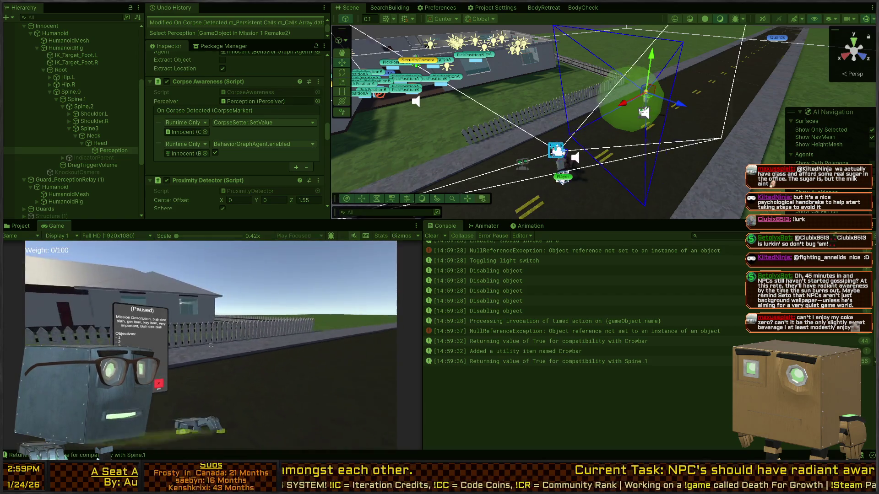
pyautogui.press('Tab')
# Walk the player up and down the road past the fallen body to trigger detection
pyautogui.press('w')
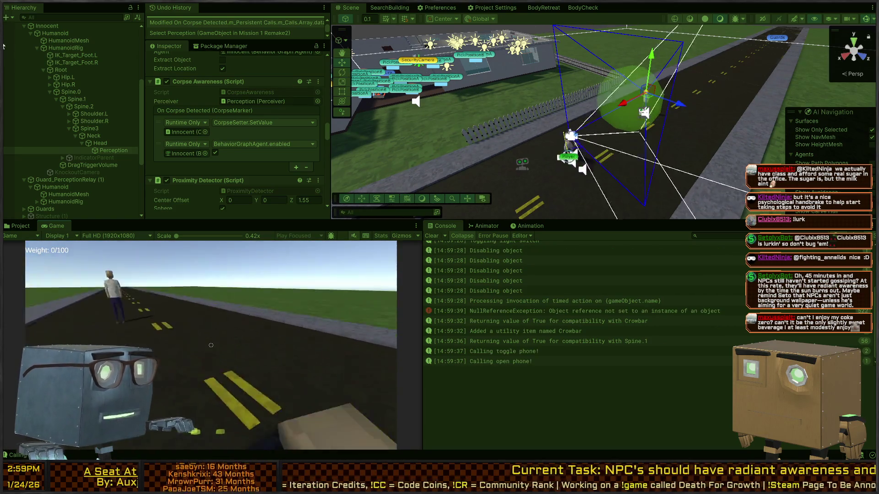
pyautogui.press('w')
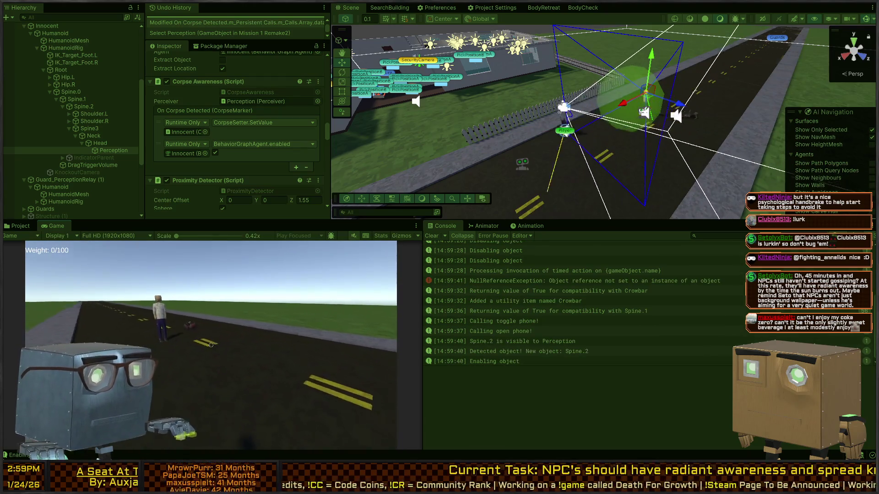
pyautogui.press('w')
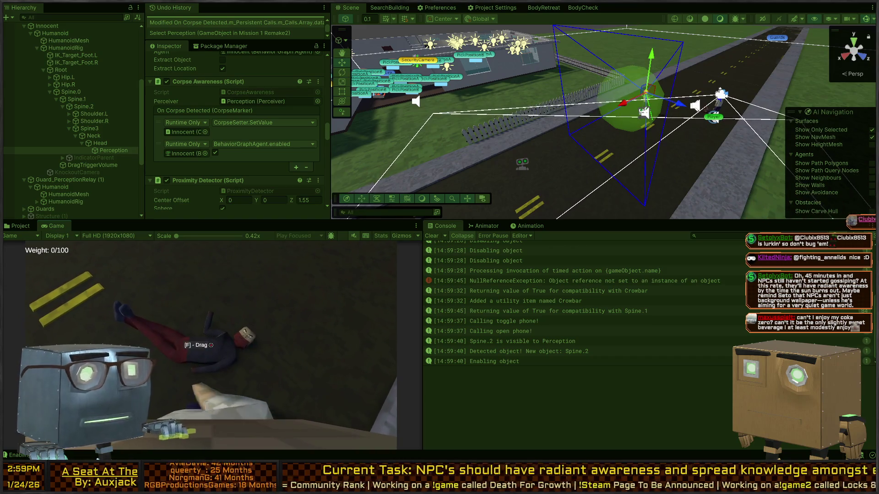
pyautogui.press('w')
pyautogui.press('w')
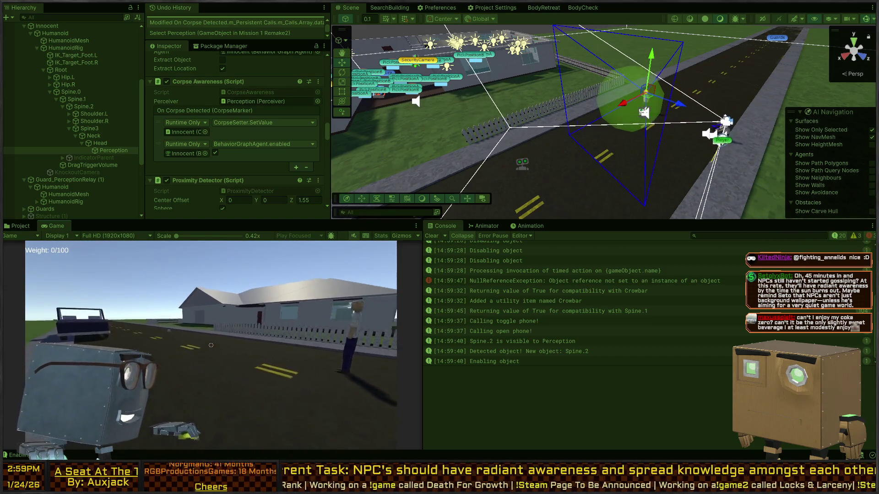
pyautogui.press('w')
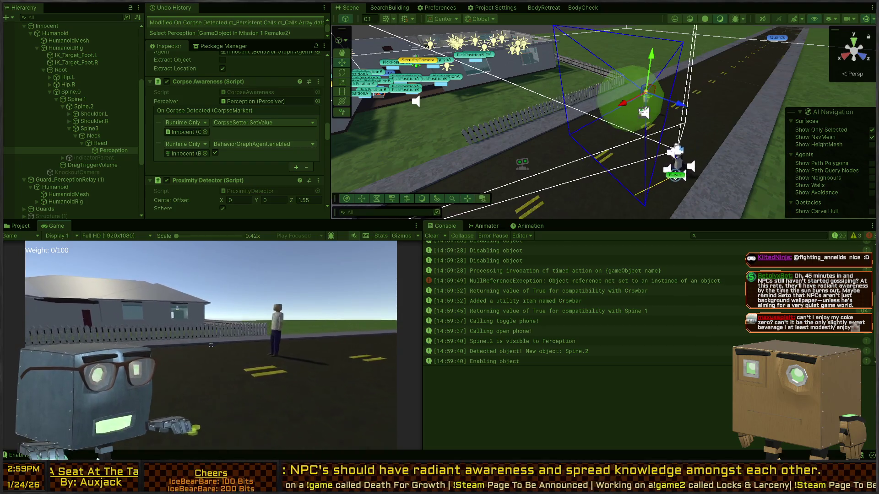
pyautogui.press('w')
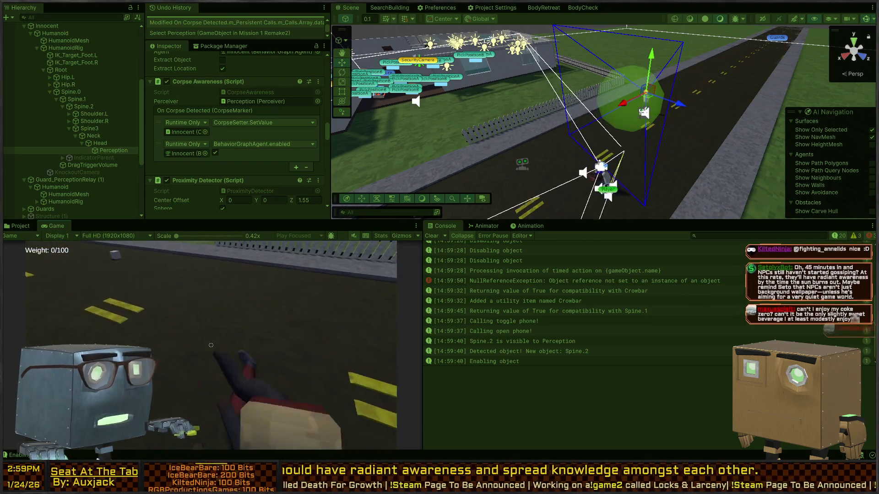
pyautogui.press('w')
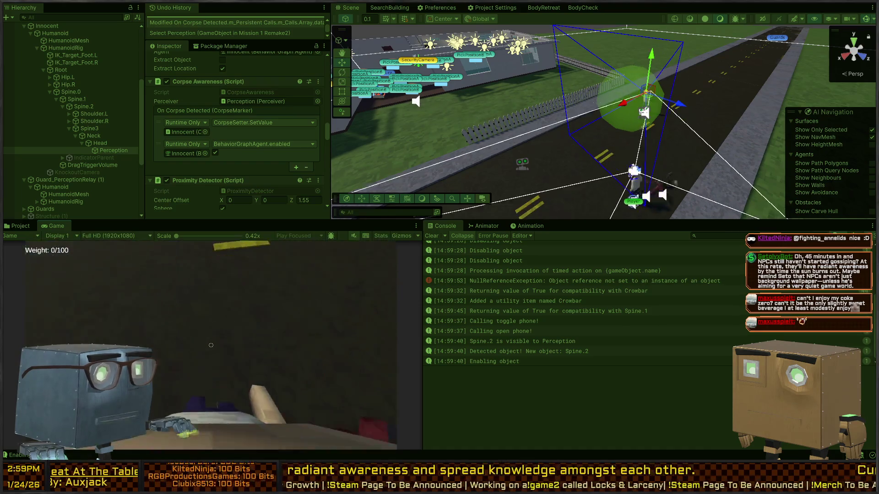
pyautogui.press('w')
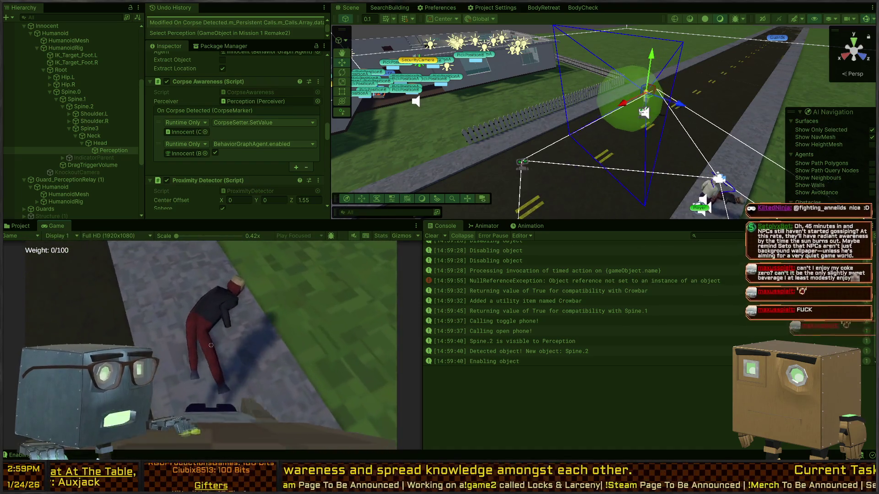
pyautogui.press('w')
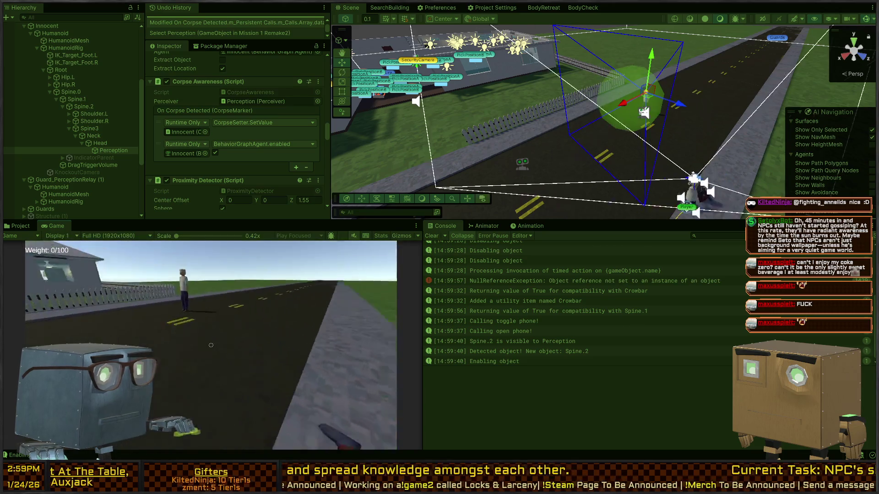
pyautogui.press('w')
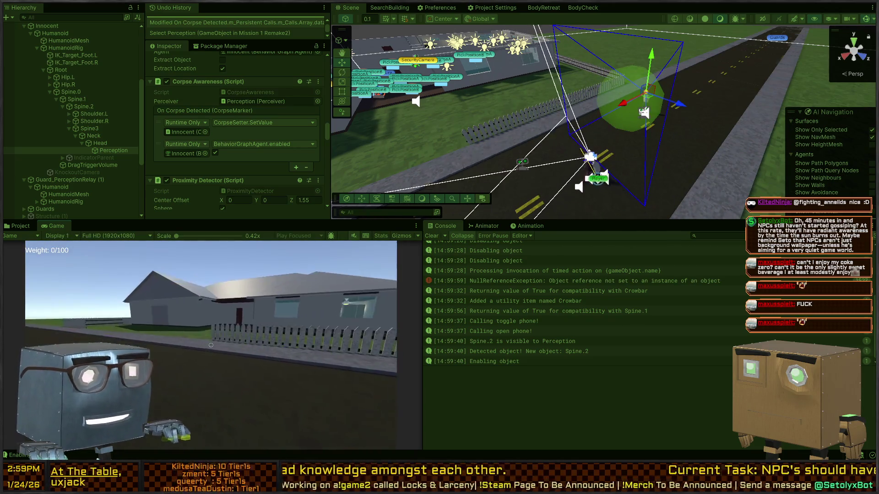
pyautogui.press('w')
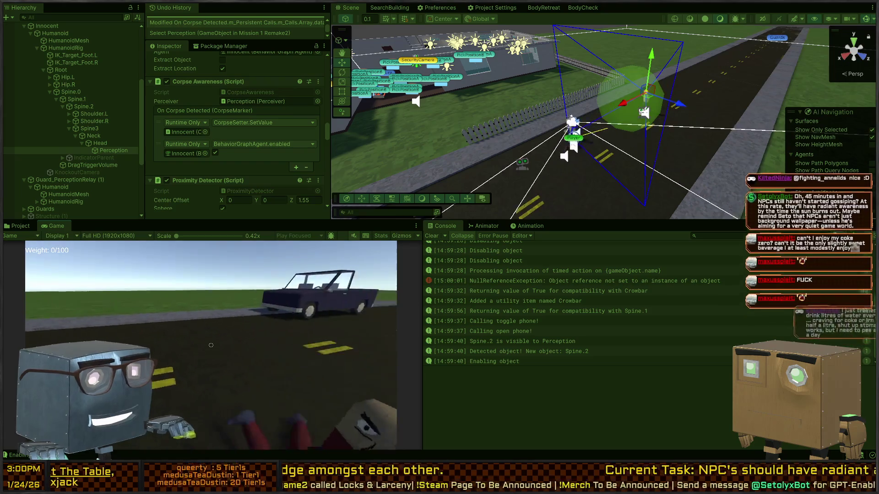
pyautogui.press('s')
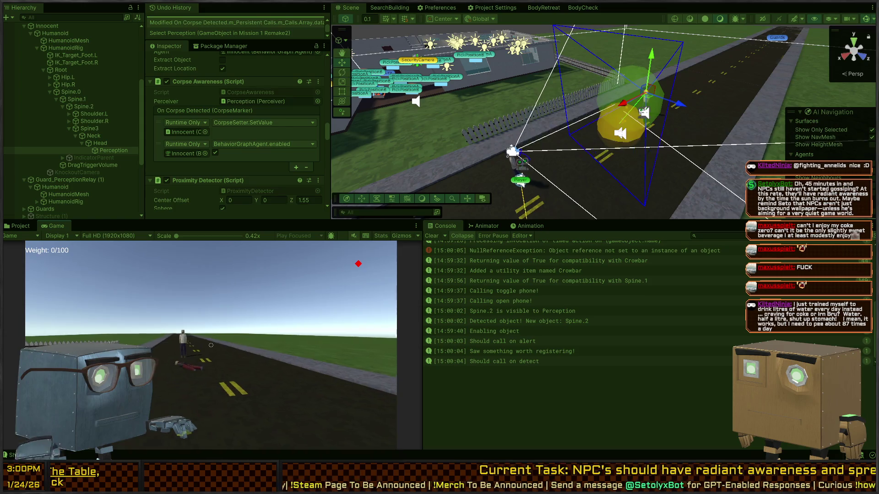
pyautogui.hotkey('ctrl', '5')
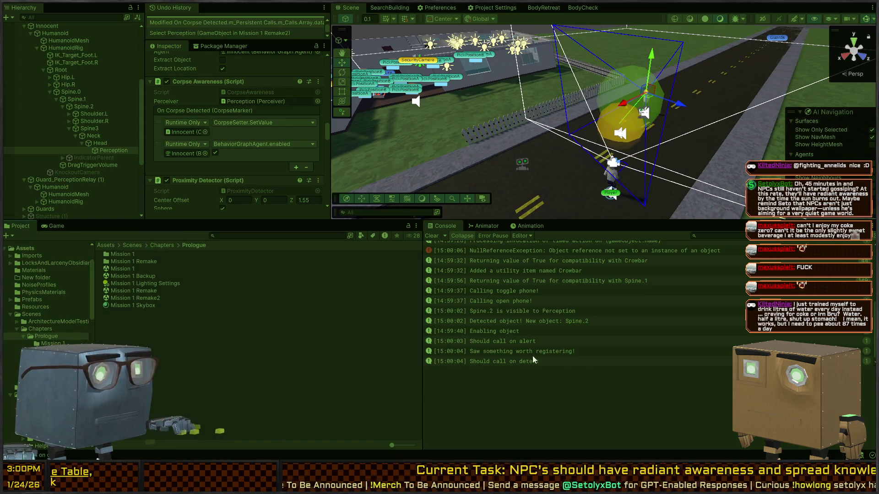
# View the detect and alert log stack traces, then show the head Perception's components
pyautogui.click(565, 360)
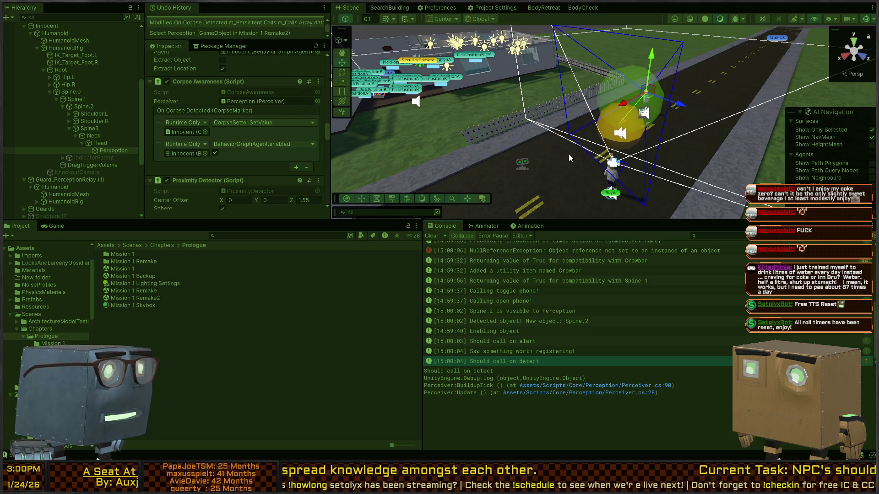
pyautogui.moveTo(507, 110)
pyautogui.mouseDown()
pyautogui.moveTo(577, 98)
pyautogui.moveTo(415, 114)
pyautogui.moveTo(477, 64)
pyautogui.moveTo(517, 114)
pyautogui.mouseUp()
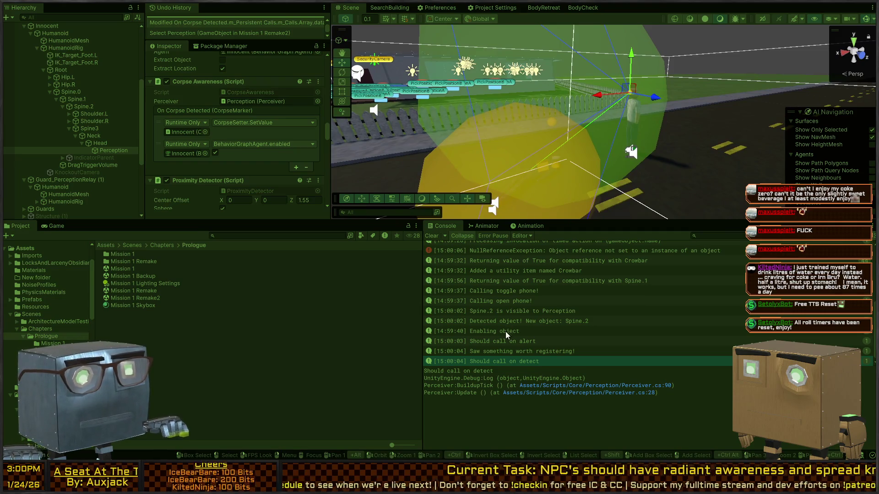
pyautogui.click(495, 342)
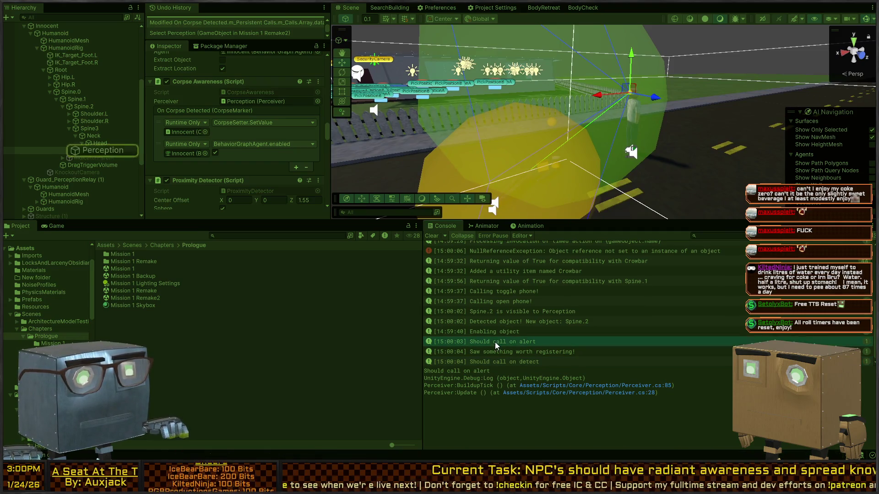
pyautogui.click(108, 150)
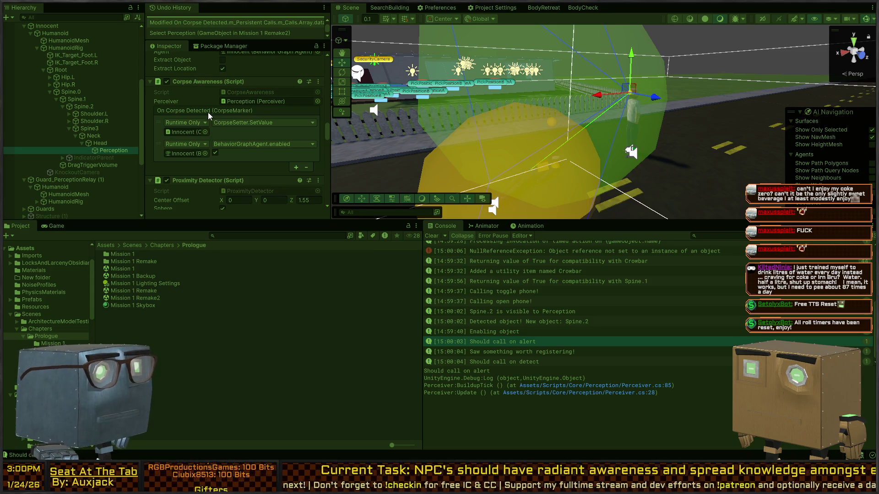
pyautogui.scroll(5, 208, 111)
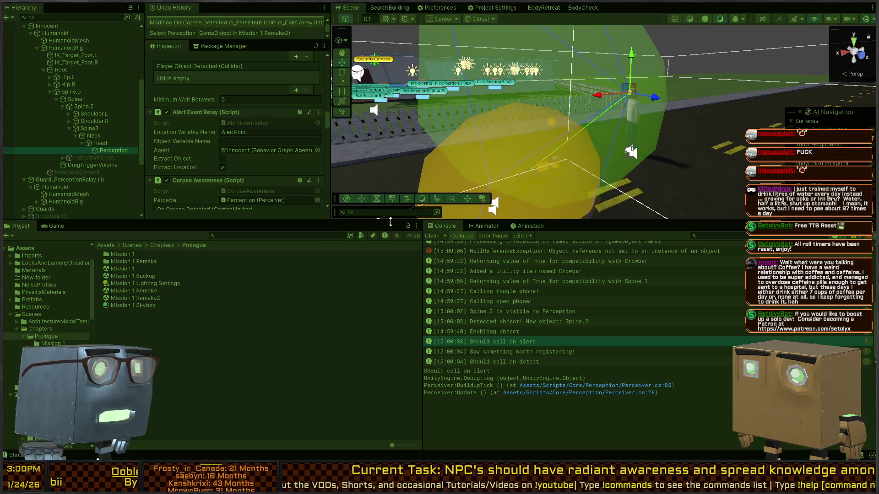
# Stop play, select the Innocent NPC, and view the MeshMoveToObjectWithDoorsAction NullReferenceException trace
pyautogui.hotkey('ctrl', 'p')
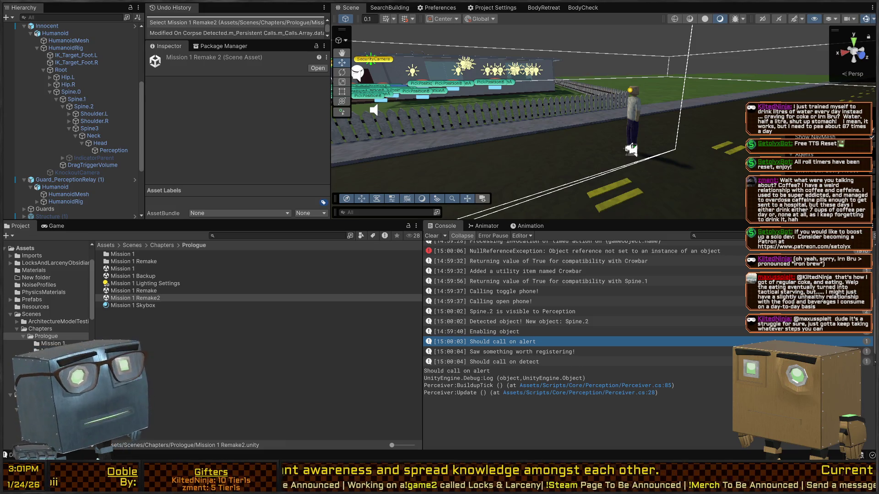
pyautogui.moveTo(528, 159)
pyautogui.mouseDown()
pyautogui.moveTo(433, 146)
pyautogui.moveTo(512, 147)
pyautogui.moveTo(658, 123)
pyautogui.moveTo(630, 116)
pyautogui.moveTo(476, 131)
pyautogui.moveTo(528, 166)
pyautogui.mouseUp()
pyautogui.click(626, 129)
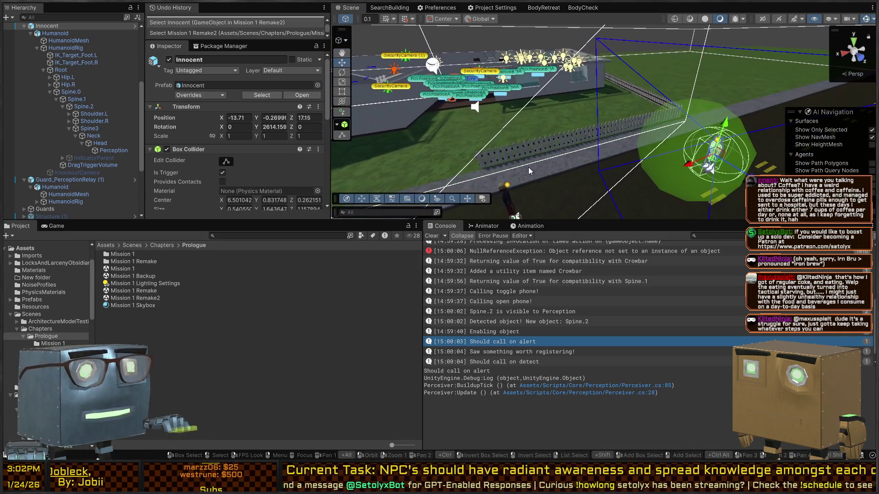
pyautogui.click(513, 254)
pyautogui.scroll(5, 519, 299)
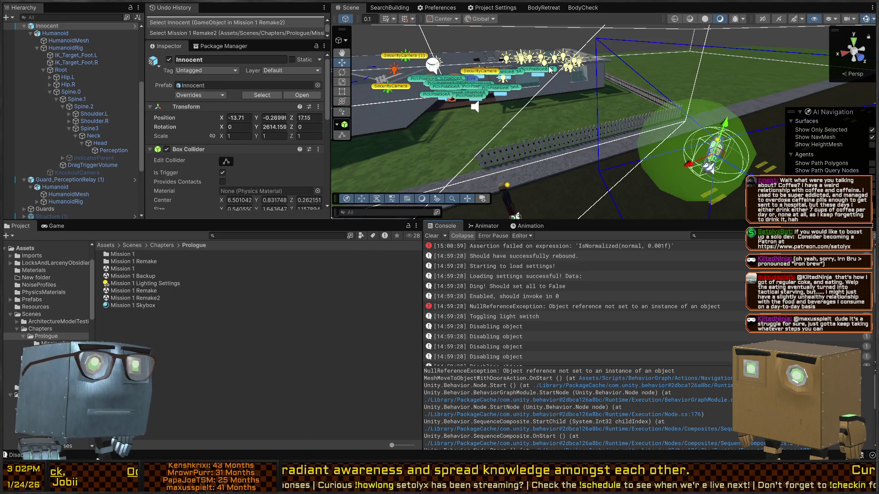
# Stop play, move Guard_PerceptionRelay (1) to a new spot on the street, and retest
pyautogui.moveTo(551, 85)
pyautogui.mouseDown()
pyautogui.moveTo(607, 109)
pyautogui.moveTo(492, 112)
pyautogui.moveTo(674, 94)
pyautogui.moveTo(579, 135)
pyautogui.mouseUp()
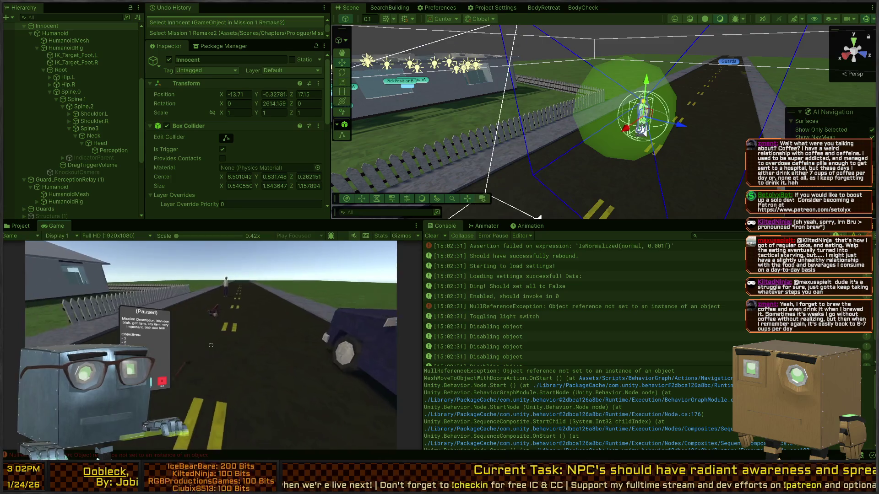
pyautogui.press('Escape')
pyautogui.hotkey('ctrl', 'p')
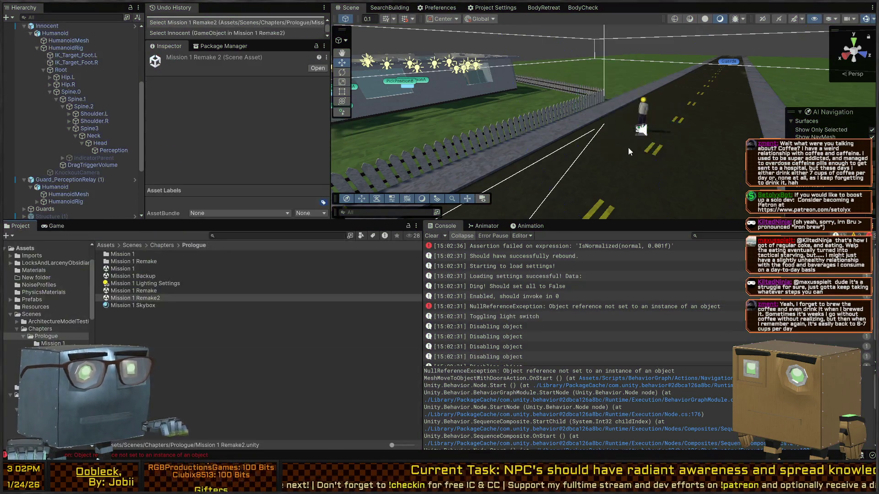
pyautogui.click(597, 127)
pyautogui.click(597, 116)
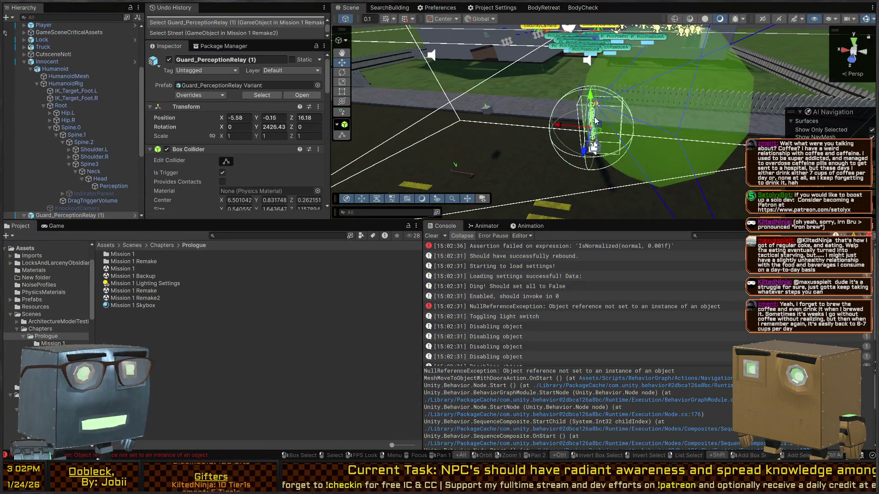
pyautogui.moveTo(595, 134)
pyautogui.mouseDown()
pyautogui.moveTo(591, 77)
pyautogui.moveTo(567, 64)
pyautogui.mouseUp()
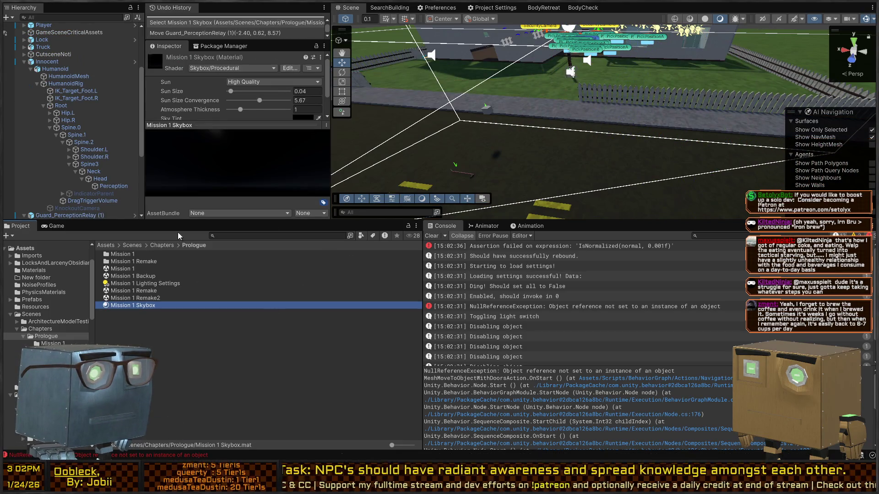
pyautogui.hotkey('ctrl', 'p')
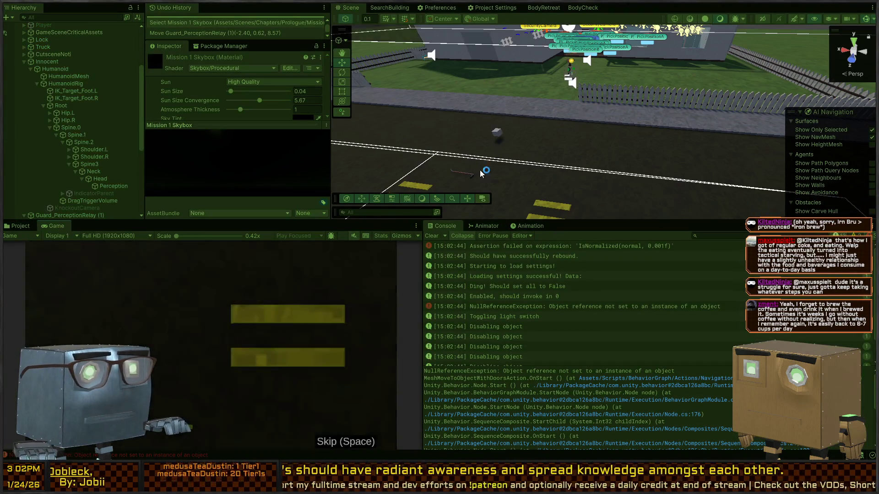
# Shift Guard_PerceptionRelay (1) closer to the body, near X -0.43, Z 8.58, and replay
pyautogui.moveTo(505, 144)
pyautogui.mouseDown()
pyautogui.moveTo(572, 101)
pyautogui.moveTo(628, 171)
pyautogui.mouseUp()
pyautogui.hotkey('ctrl', 'p')
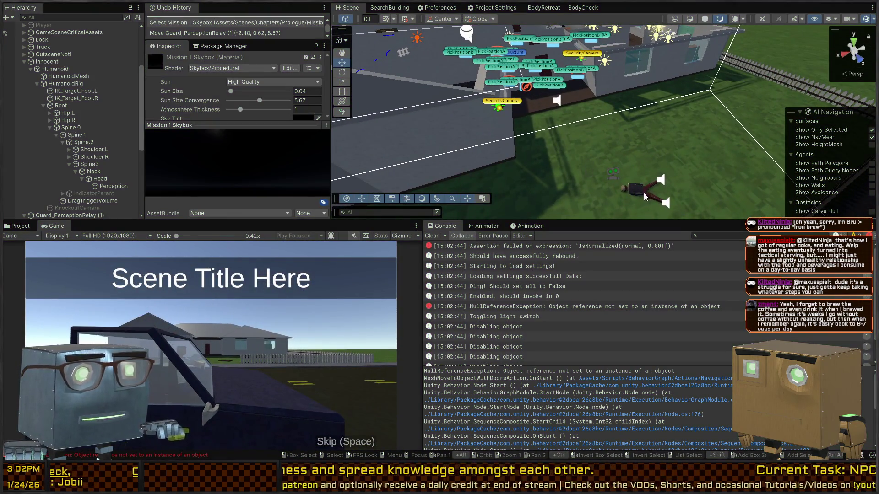
pyautogui.click(615, 177)
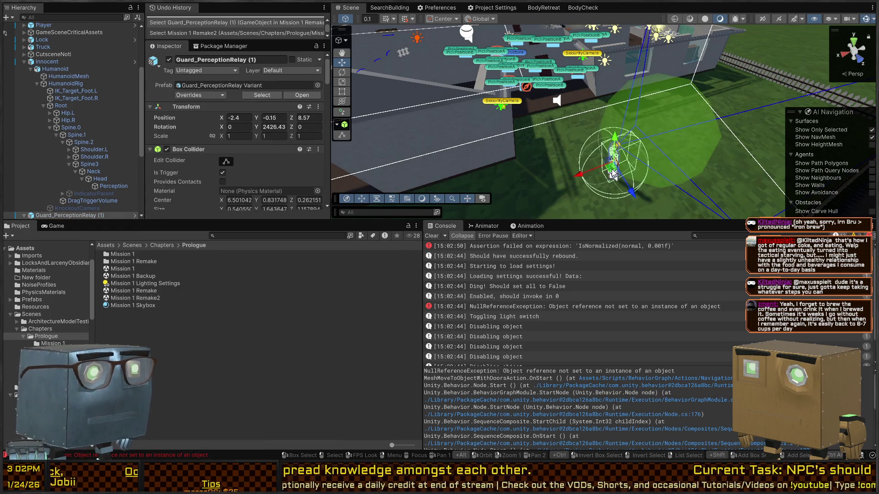
pyautogui.moveTo(613, 174); pyautogui.dragTo(561, 182)
pyautogui.hotkey('ctrl', 'p')
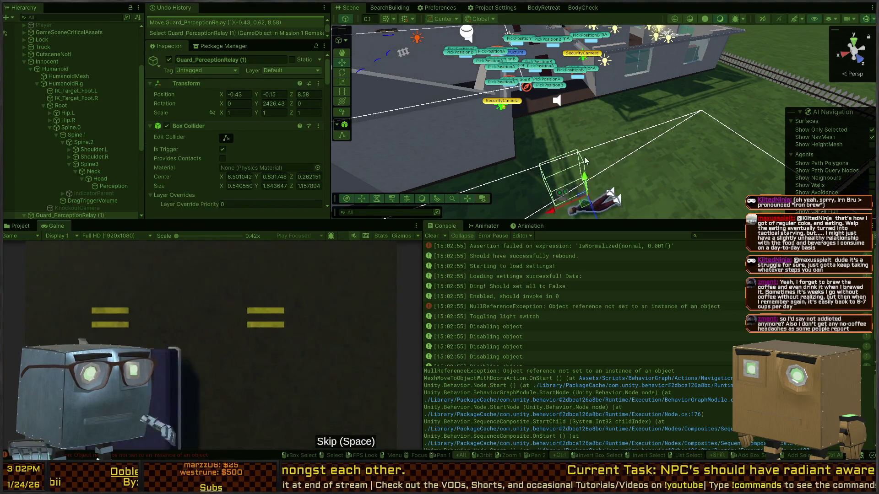
# Inspect the security camera's GoodLight and Bone.002, then stop play and select SecurityCamera
pyautogui.moveTo(472, 134)
pyautogui.mouseDown()
pyautogui.moveTo(506, 80)
pyautogui.moveTo(578, 58)
pyautogui.mouseUp()
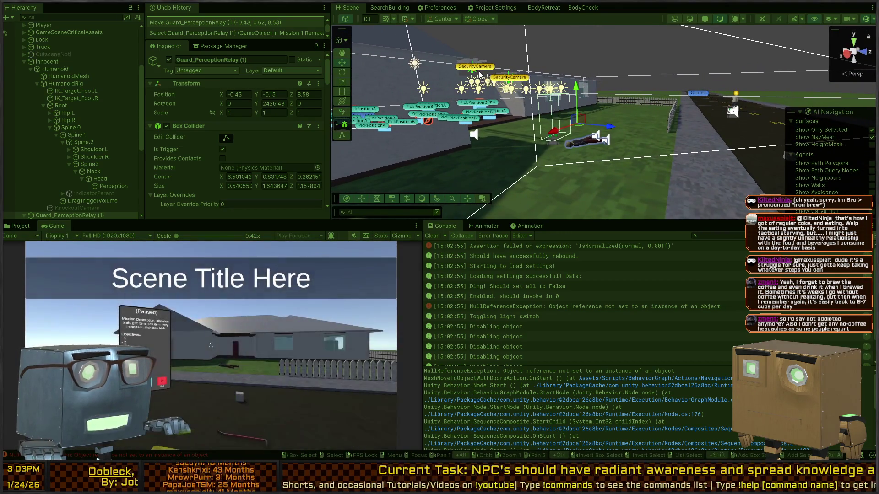
pyautogui.click(476, 74)
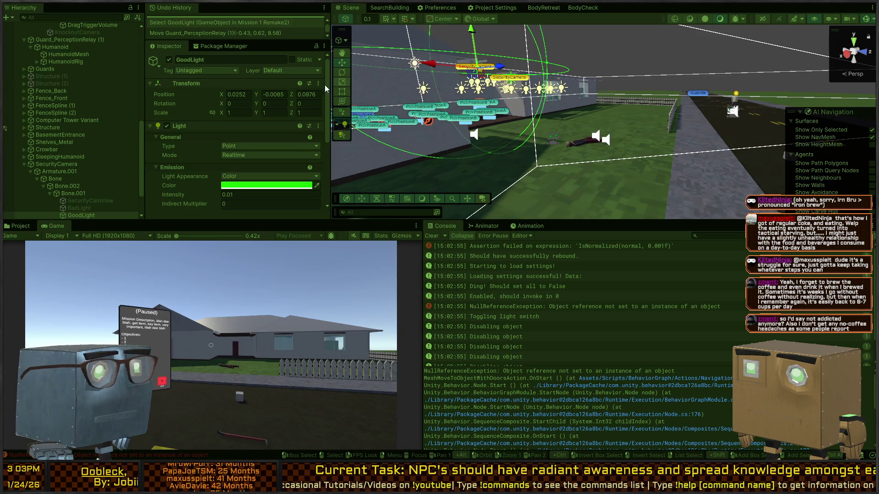
pyautogui.click(71, 188)
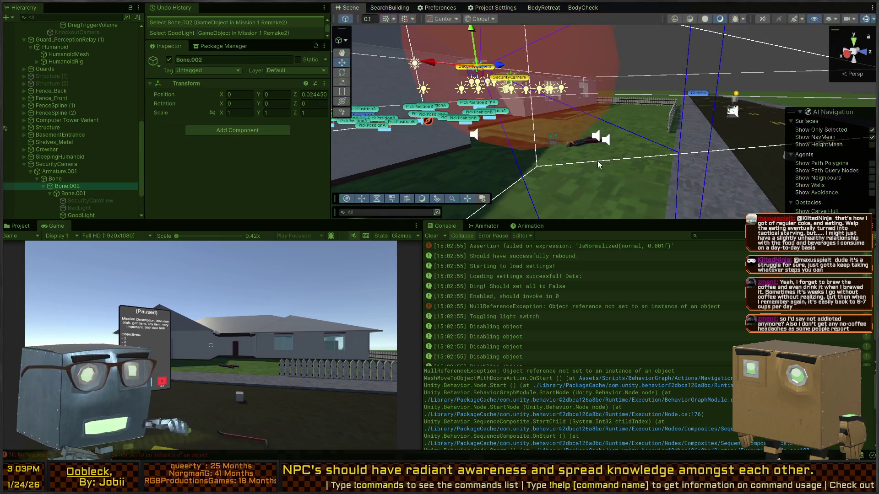
pyautogui.hotkey('ctrl', 'p')
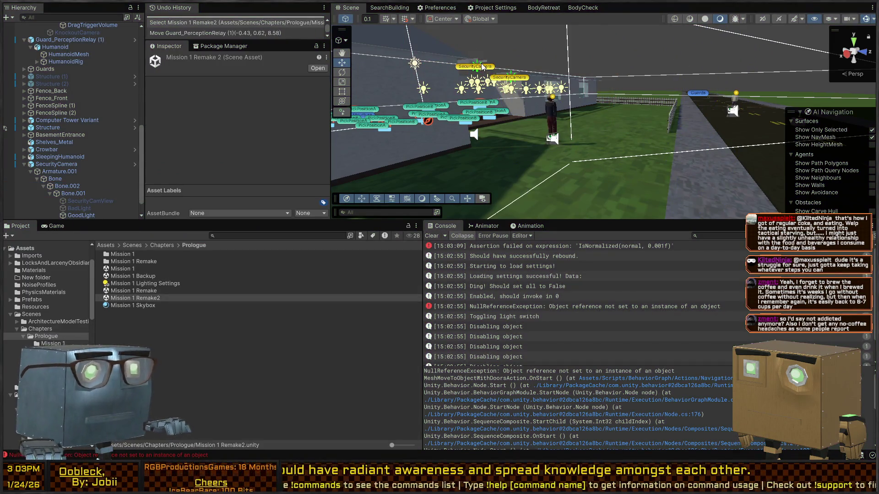
pyautogui.click(482, 68)
pyautogui.click(481, 68)
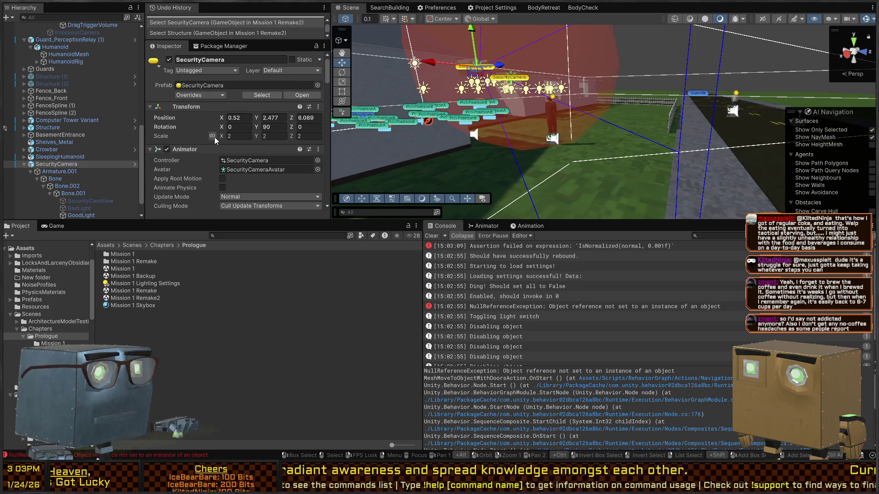
# Frame the SecurityCamera, open it in Prefab Mode, and select its Perceiver child
pyautogui.press('f')
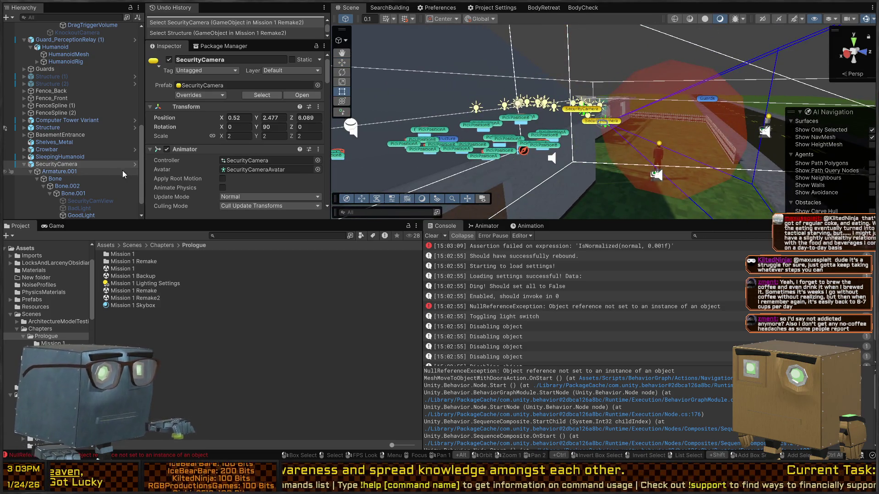
pyautogui.click(136, 167)
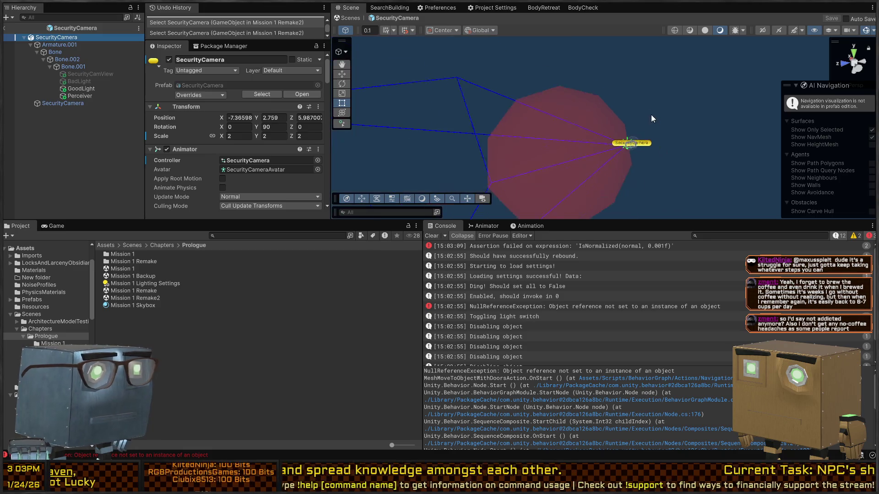
pyautogui.press('w')
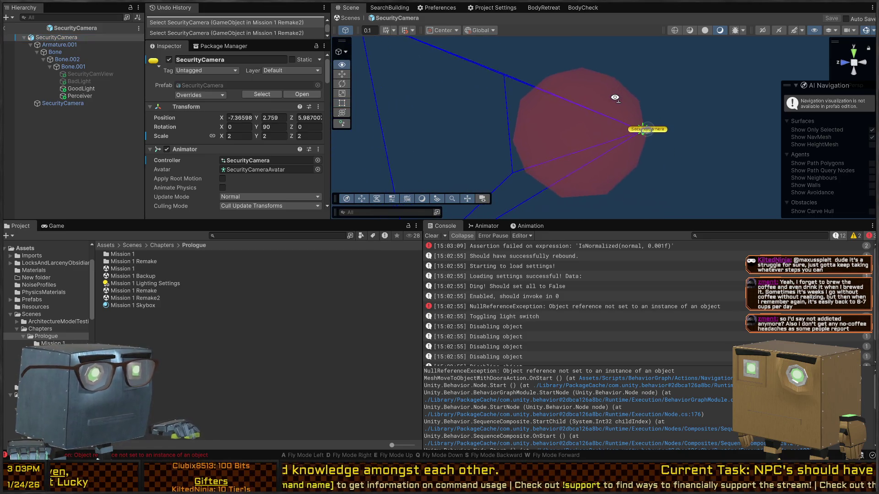
pyautogui.click(72, 97)
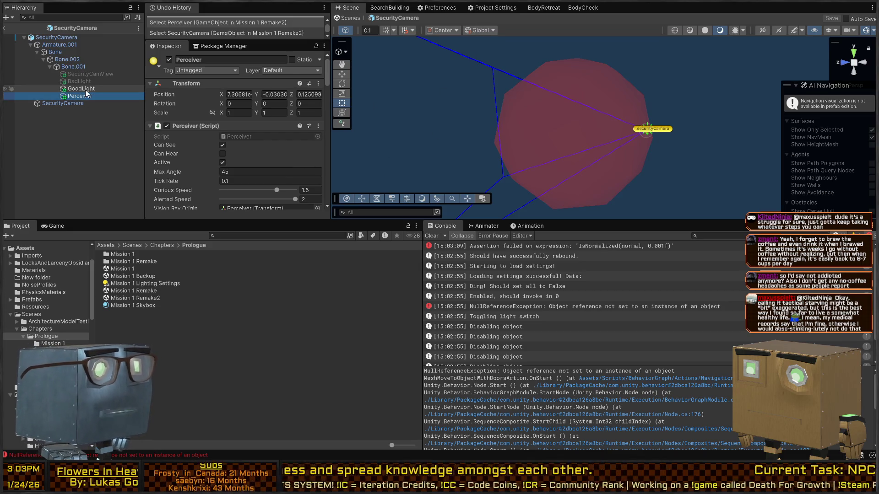
# Set the proximity sphere radius to about 3.03 and its Center Offset Z to 2.9
pyautogui.scroll(-10, 201, 137)
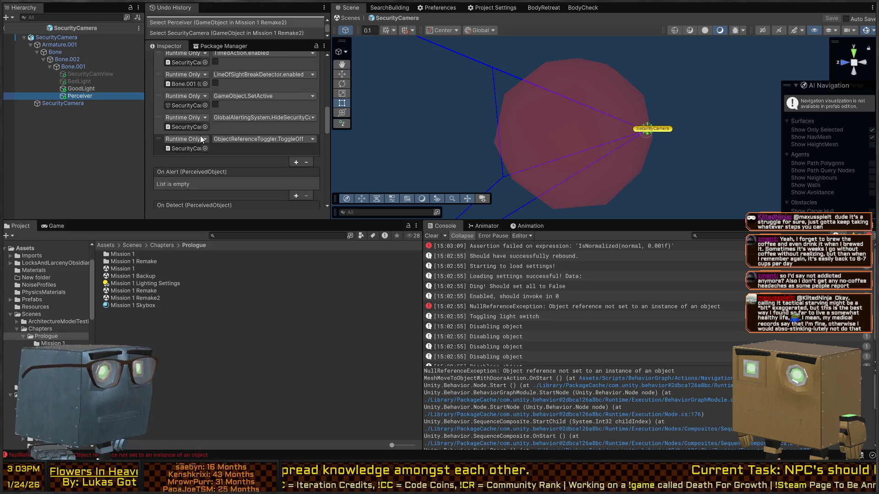
pyautogui.scroll(-8, 205, 128)
pyautogui.scroll(-3, 197, 122)
pyautogui.scroll(8, 201, 142)
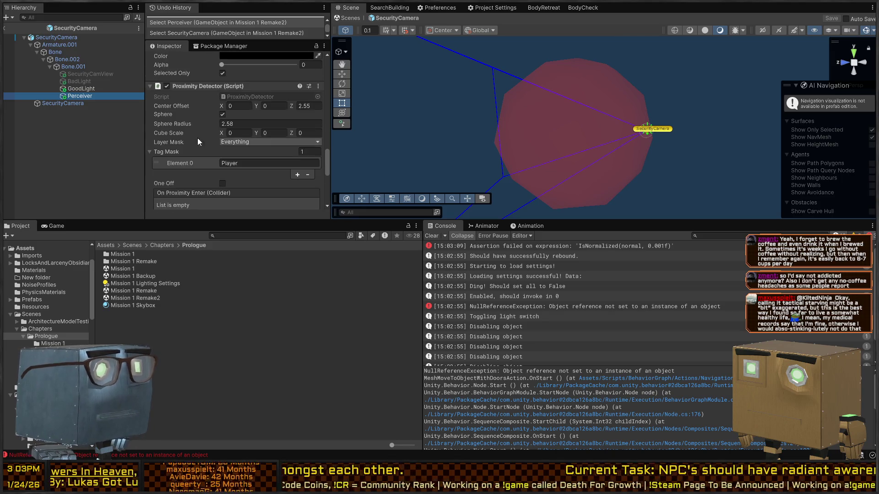
pyautogui.moveTo(194, 122); pyautogui.dragTo(201, 126)
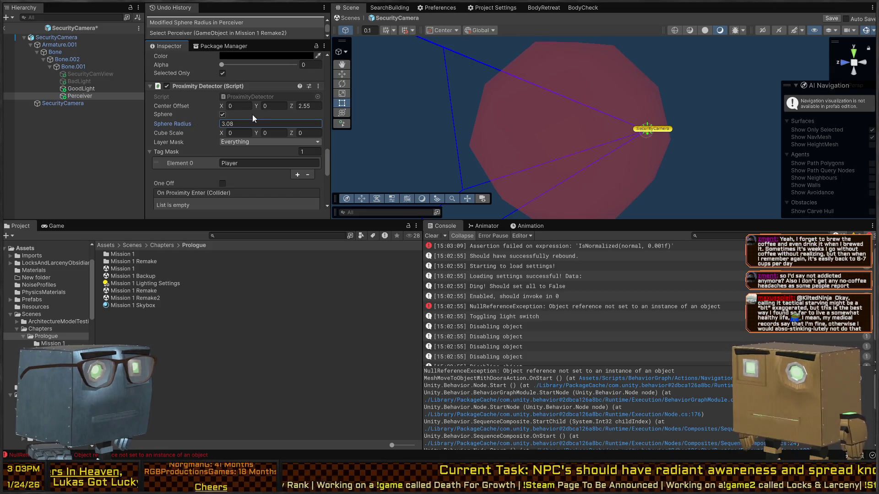
pyautogui.moveTo(291, 106); pyautogui.dragTo(300, 106)
pyautogui.moveTo(640, 129); pyautogui.dragTo(614, 98)
pyautogui.moveTo(290, 105); pyautogui.dragTo(287, 104)
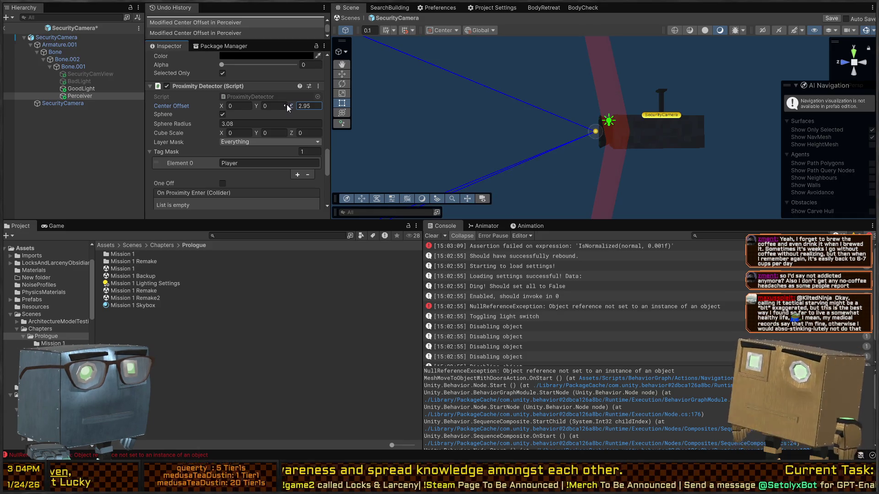
pyautogui.rightClick(580, 136)
pyautogui.moveTo(580, 136)
pyautogui.mouseDown()
pyautogui.moveTo(585, 182)
pyautogui.moveTo(599, 182)
pyautogui.mouseUp()
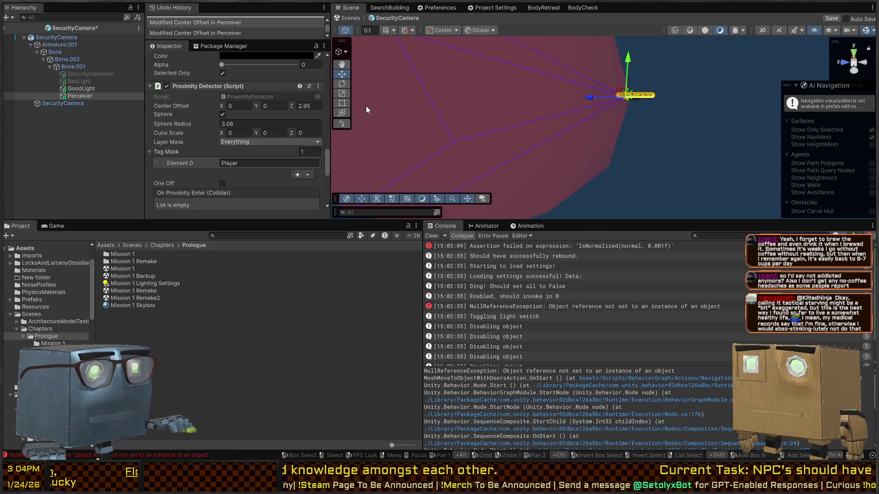
pyautogui.moveTo(289, 106); pyautogui.dragTo(290, 108)
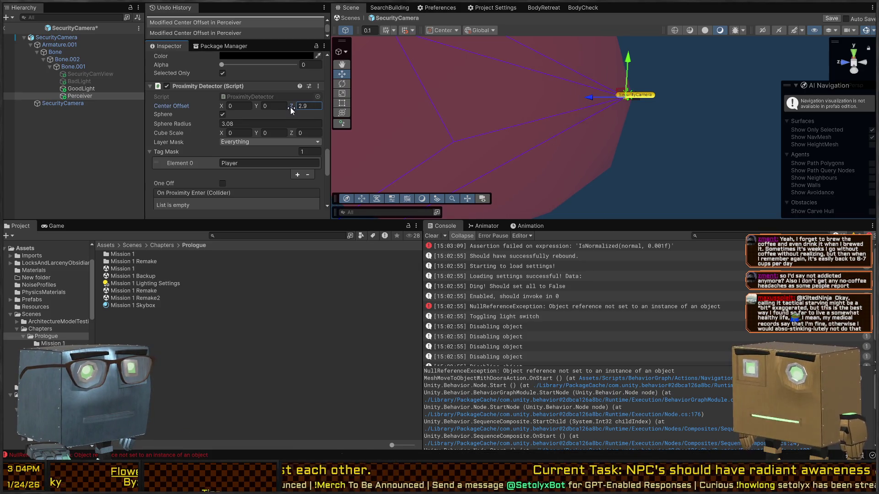
pyautogui.moveTo(663, 144); pyautogui.dragTo(663, 116)
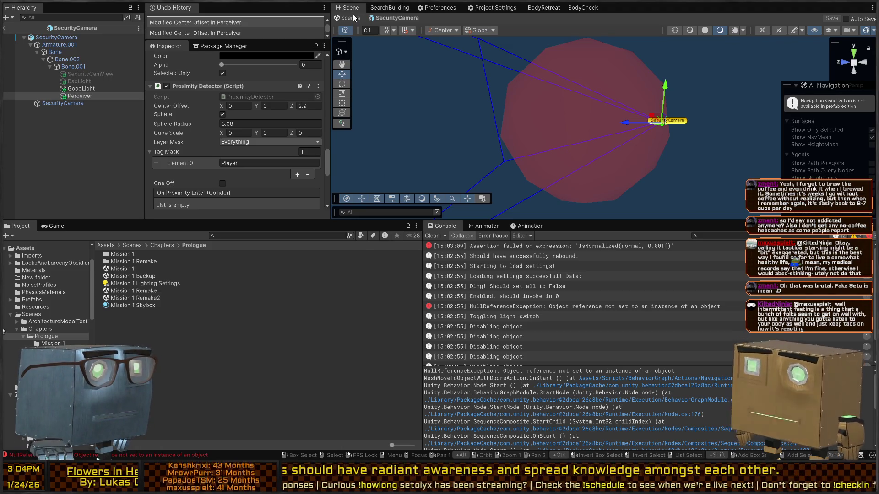
# Remove Player from the Tag Mask and save the prefab
pyautogui.scroll(-3, 202, 127)
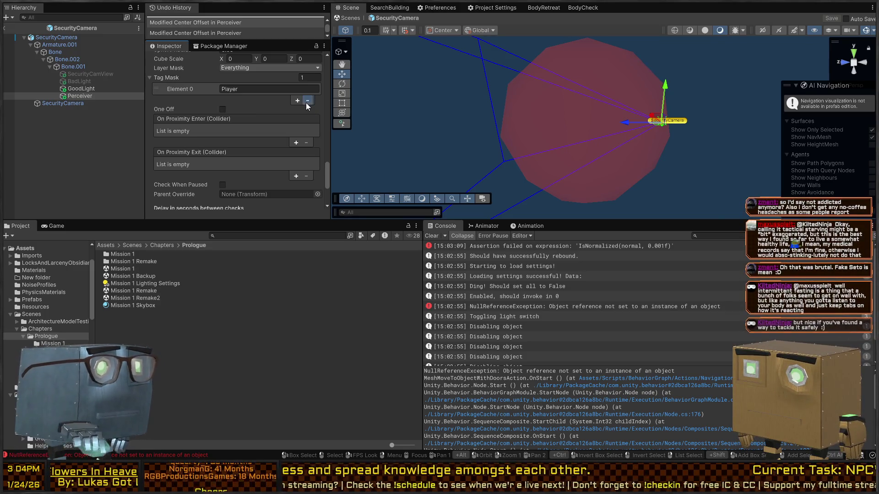
pyautogui.click(306, 103)
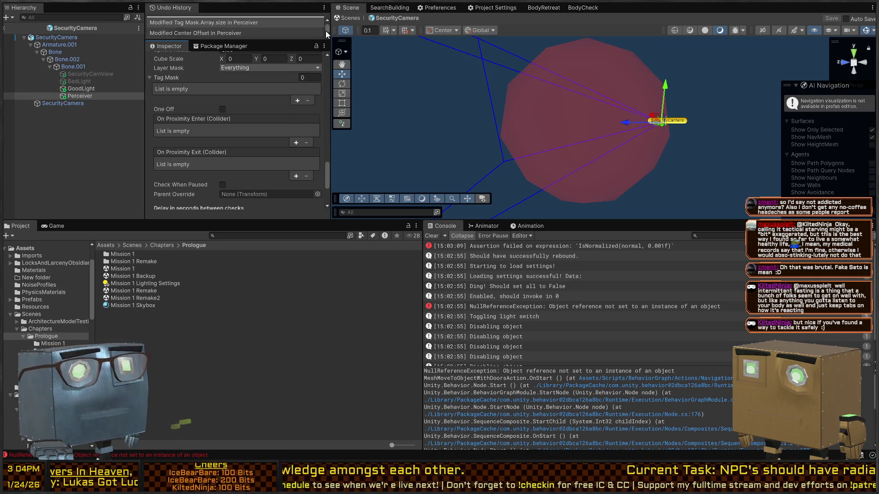
pyautogui.click(344, 19)
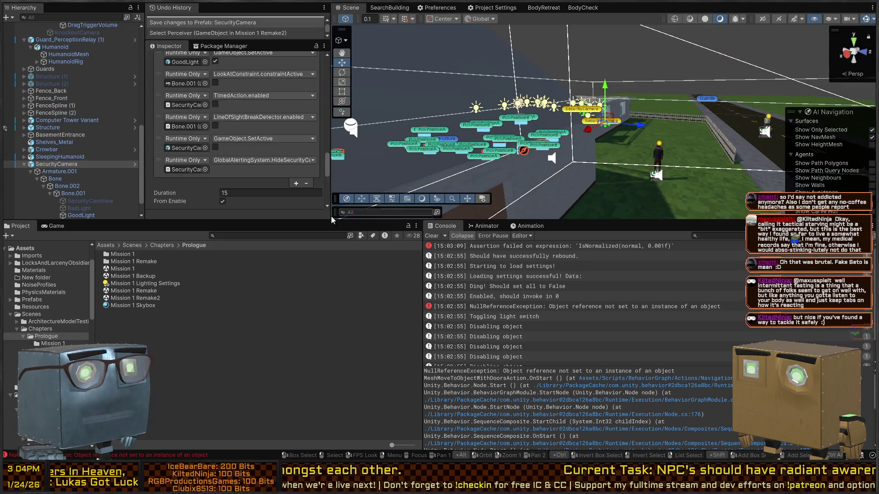
# Maximize the Game view and start the game, skipping the intro screen
pyautogui.click(55, 226)
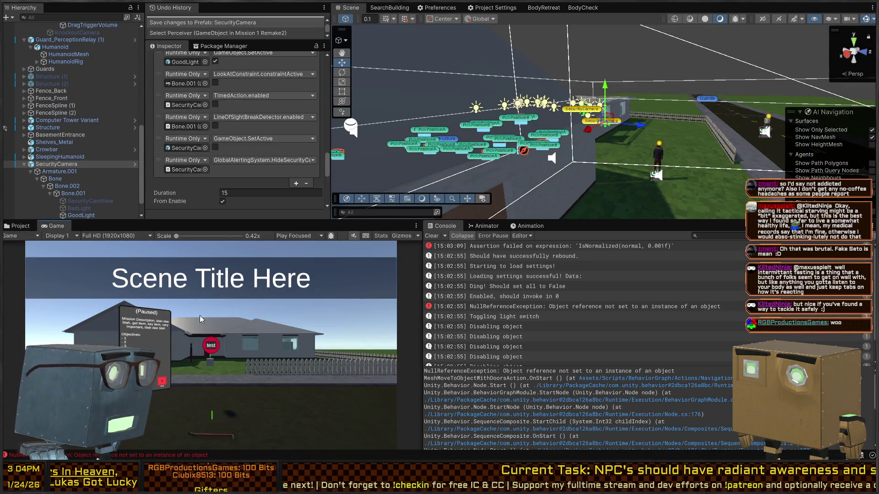
pyautogui.hotkey('shift', 'space')
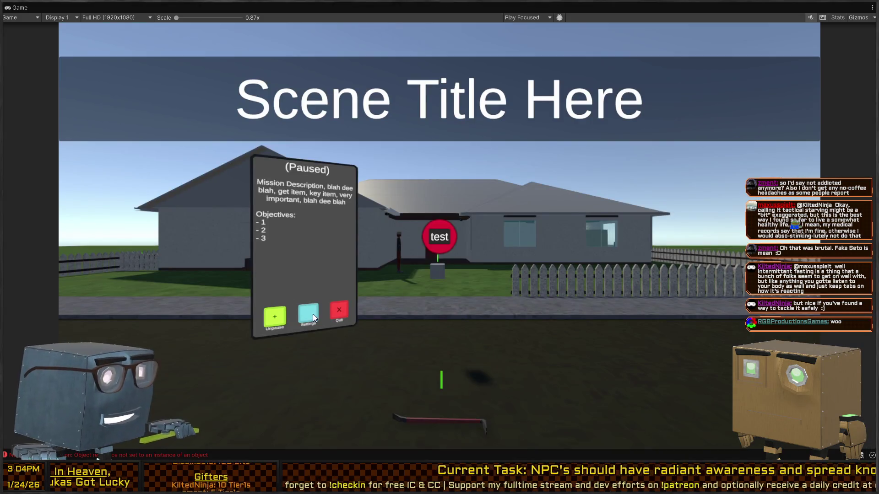
pyautogui.hotkey('ctrl', 'p')
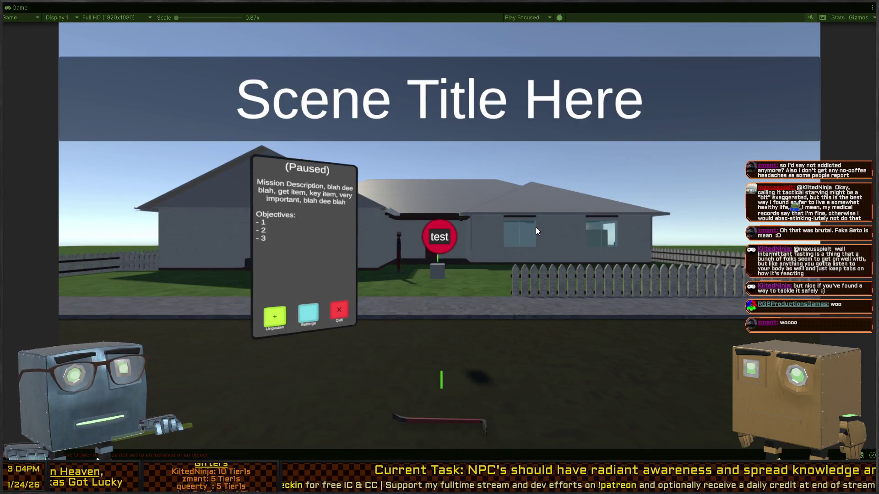
pyautogui.press('space')
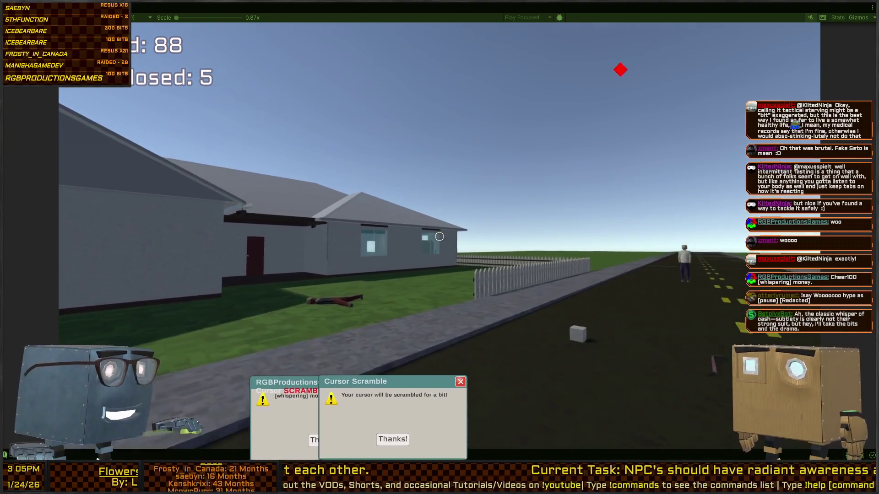
# Walk around the lying body and past the NPC, then pause the game
pyautogui.press('Escape')
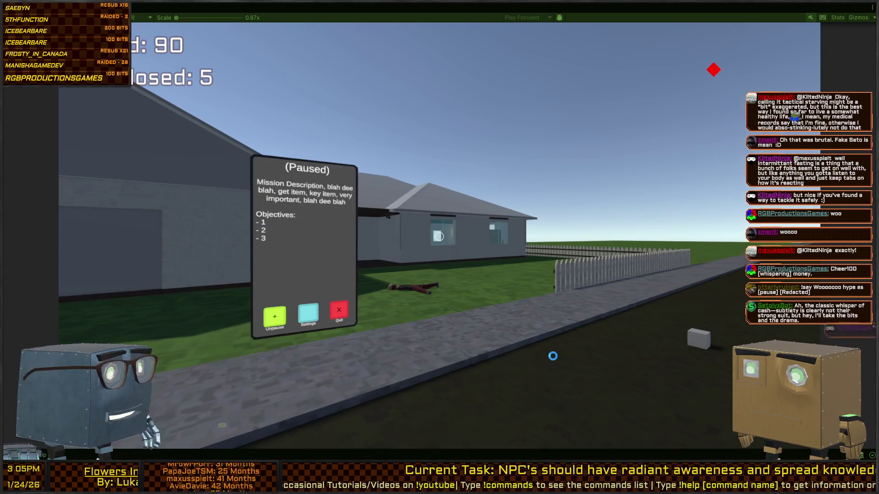
pyautogui.press('Escape')
pyautogui.press('s')
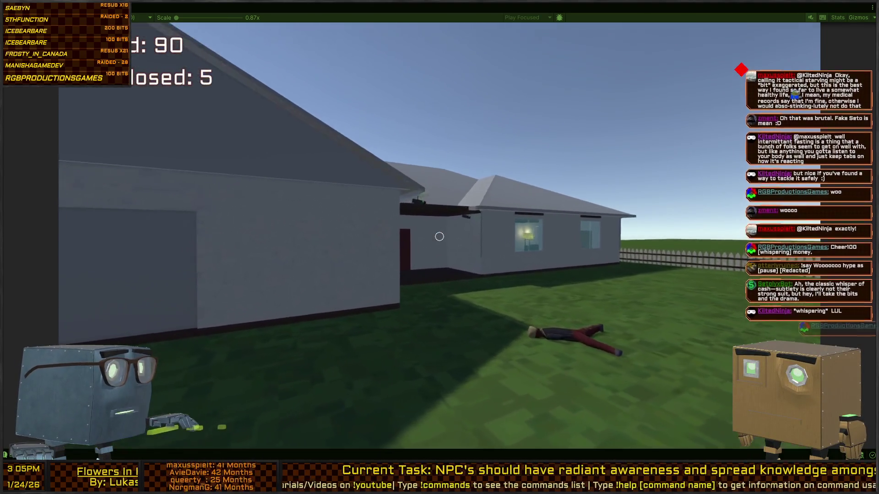
pyautogui.press('w')
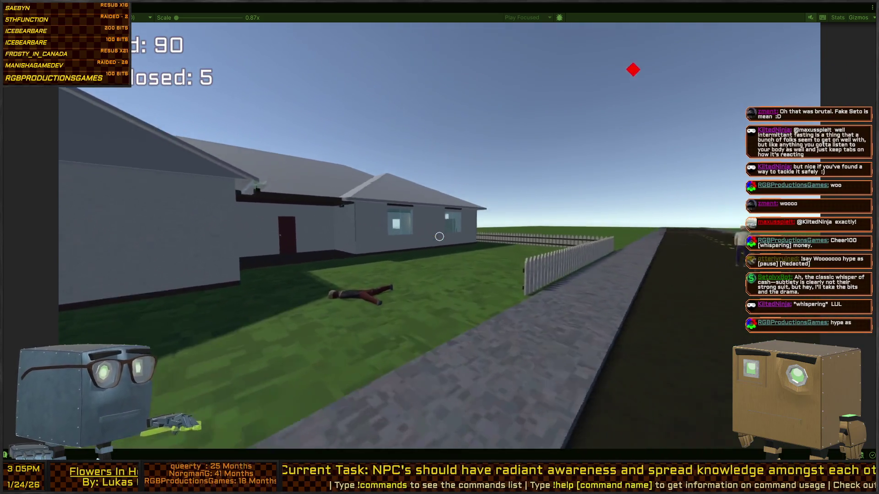
pyautogui.press('w')
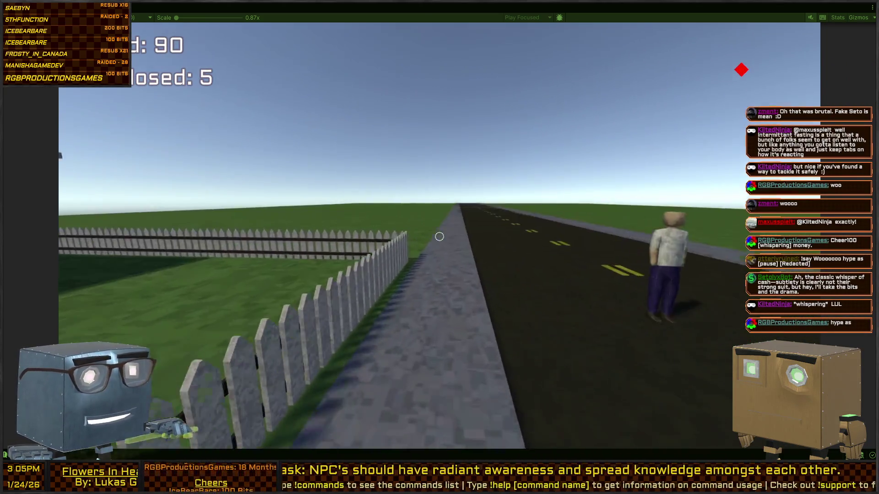
pyautogui.press('w')
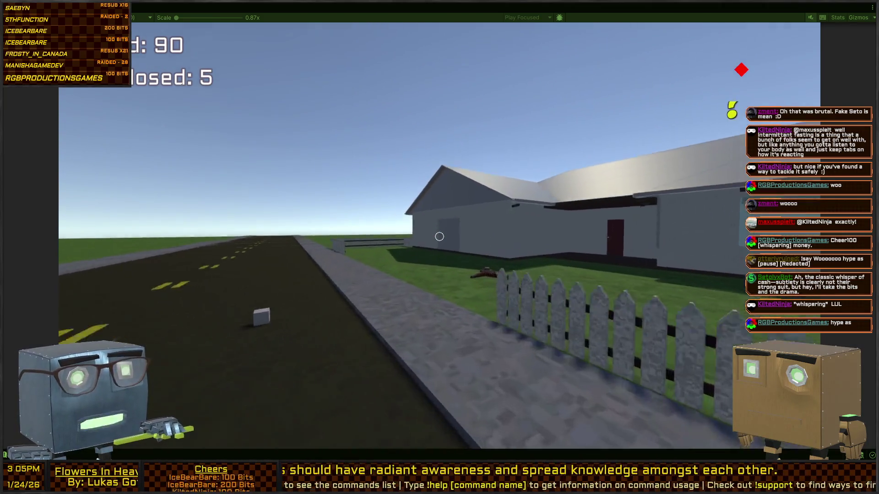
pyautogui.press('s')
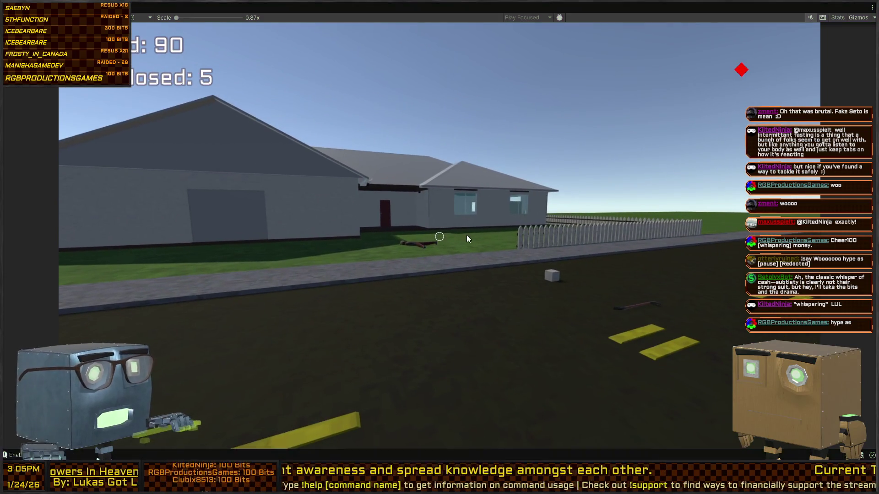
pyautogui.press('Escape')
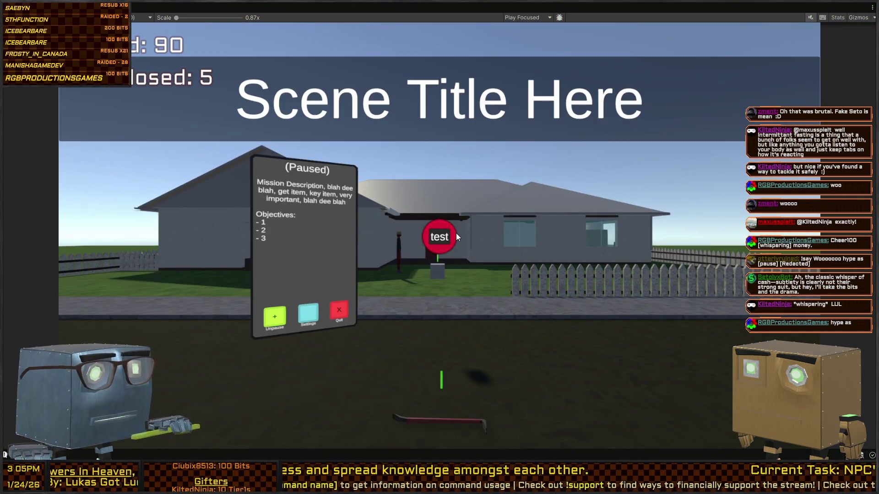
# Restore the normal editor layout and turn the Scene view toward the house
pyautogui.hotkey('shift', 'space')
pyautogui.press('w')
pyautogui.moveTo(659, 125)
pyautogui.mouseDown()
pyautogui.moveTo(667, 109)
pyautogui.moveTo(595, 98)
pyautogui.mouseUp()
# Select the SecurityCamera in the Scene view and collapse its Timed Action component
pyautogui.click(540, 94)
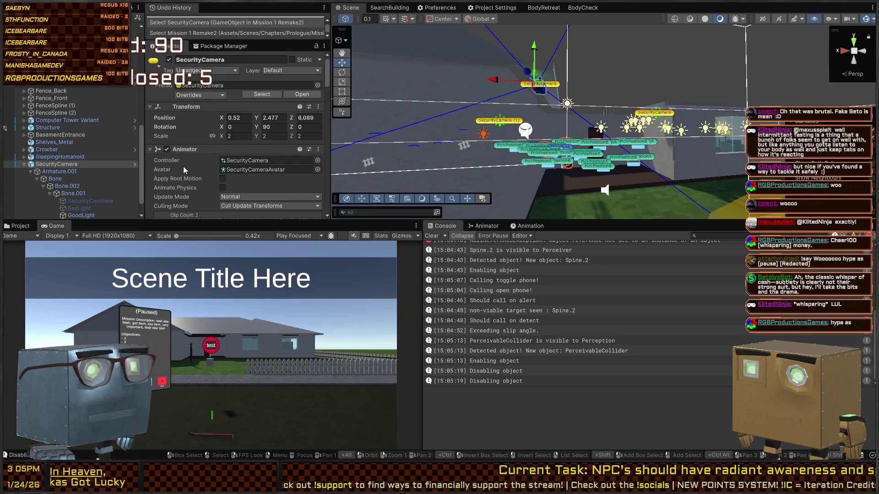
pyautogui.scroll(-8, 185, 171)
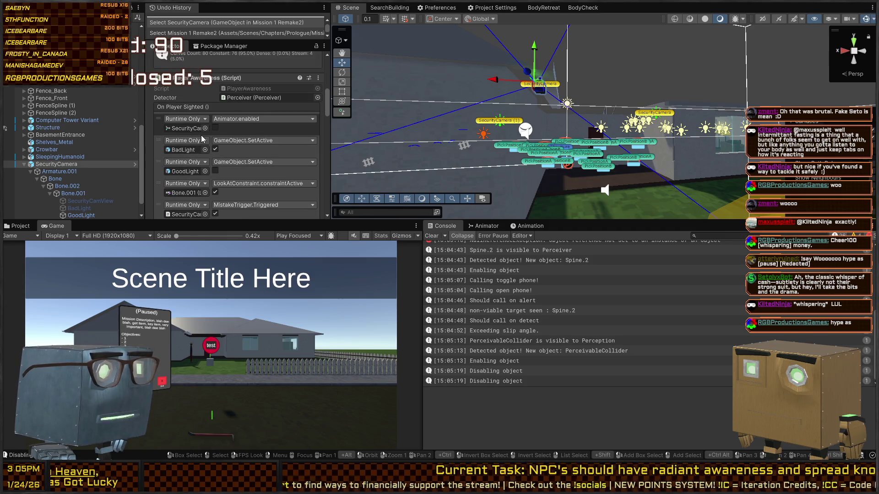
pyautogui.scroll(-10, 215, 137)
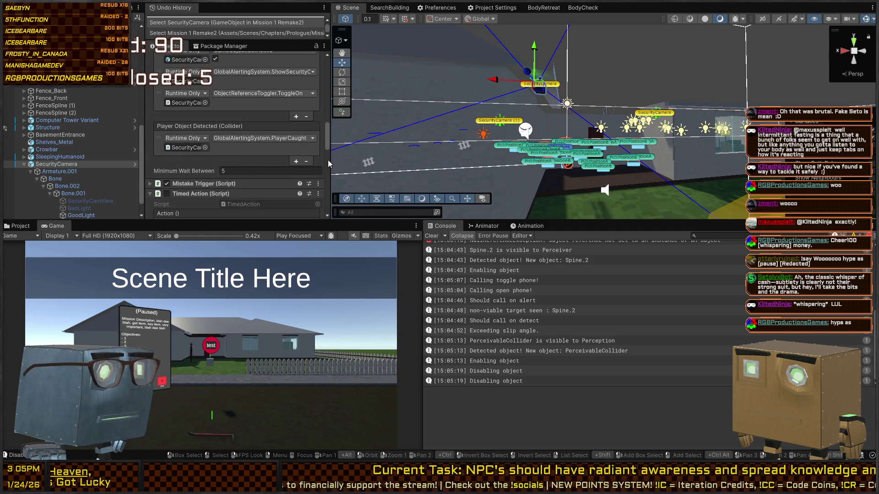
pyautogui.scroll(-3, 224, 149)
pyautogui.scroll(3, 185, 137)
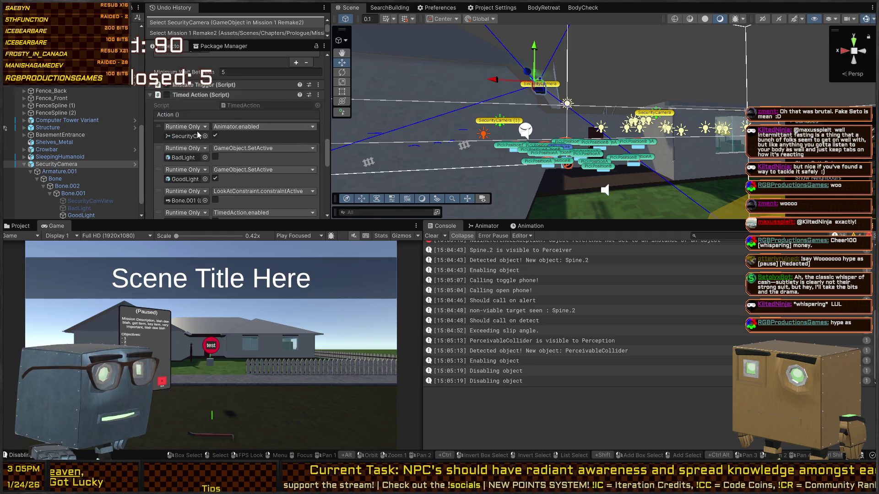
pyautogui.click(204, 120)
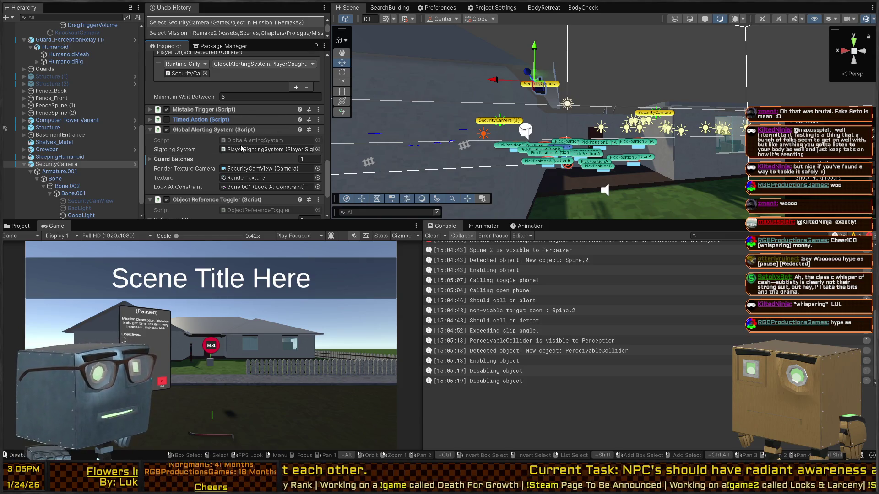
# Review the remaining SecurityCamera components, then select the Perceiver object
pyautogui.scroll(-3, 189, 106)
pyautogui.scroll(-1, 179, 140)
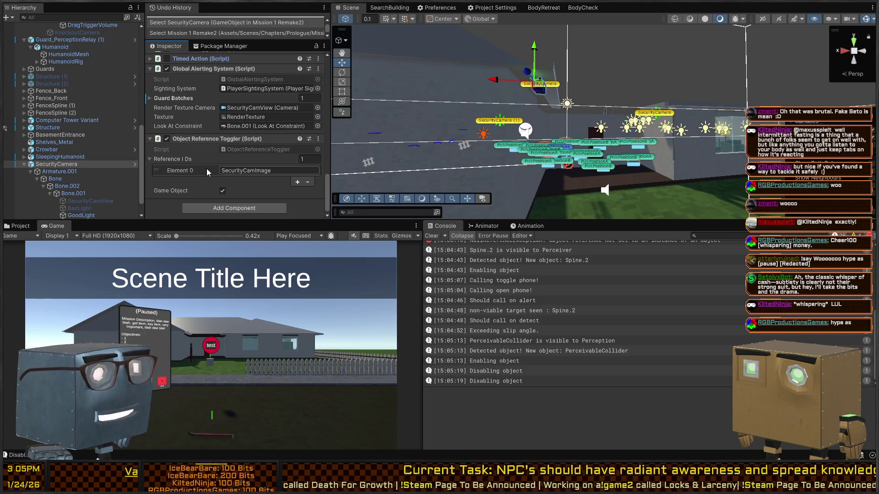
pyautogui.scroll(2, 189, 146)
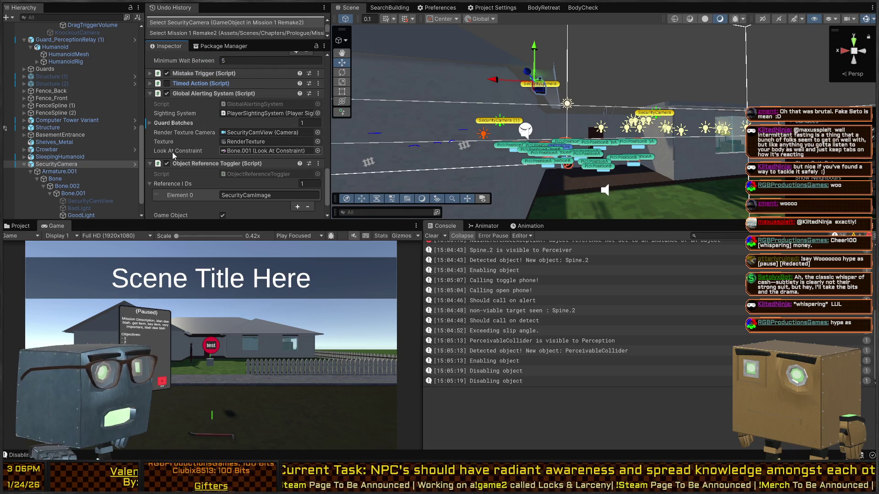
pyautogui.scroll(4, 202, 132)
pyautogui.scroll(15, 220, 144)
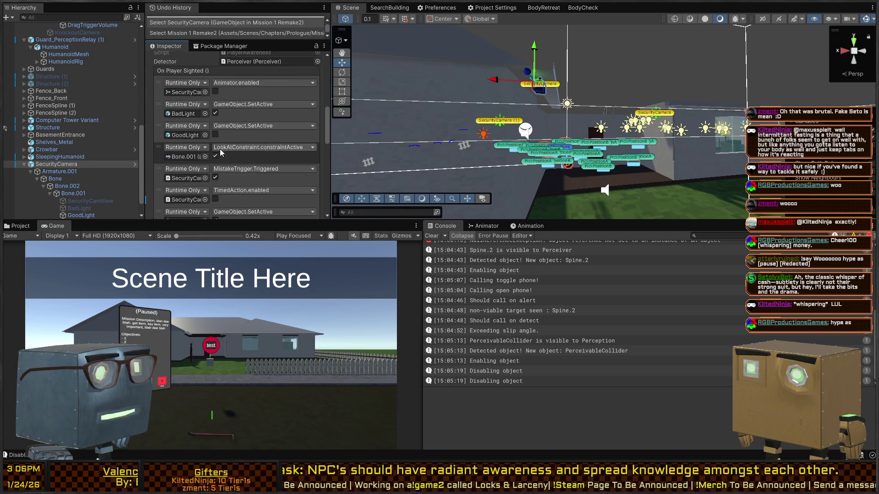
pyautogui.scroll(-10, 205, 145)
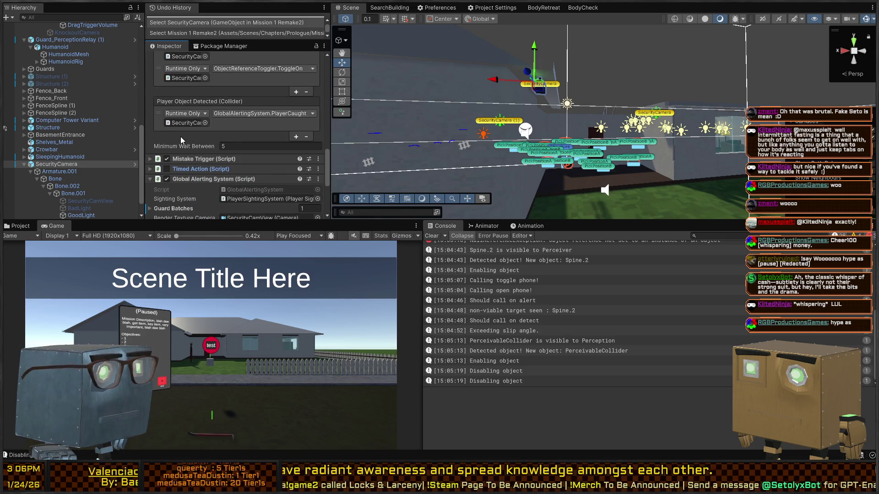
pyautogui.scroll(-6, 180, 137)
pyautogui.scroll(-1, 105, 183)
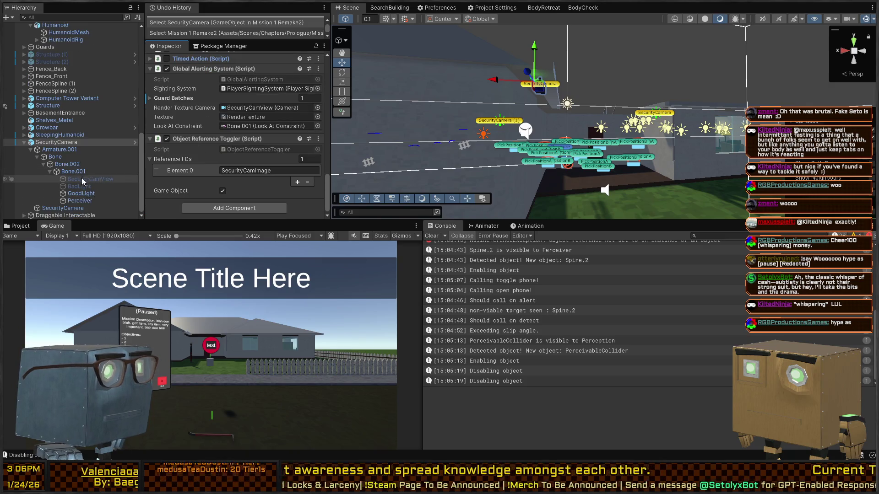
pyautogui.click(82, 201)
pyautogui.scroll(-10, 185, 142)
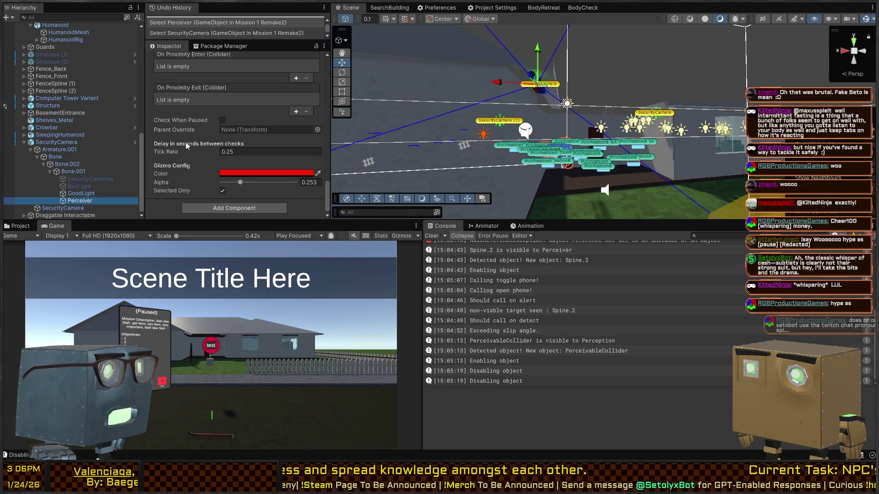
pyautogui.scroll(15, 185, 142)
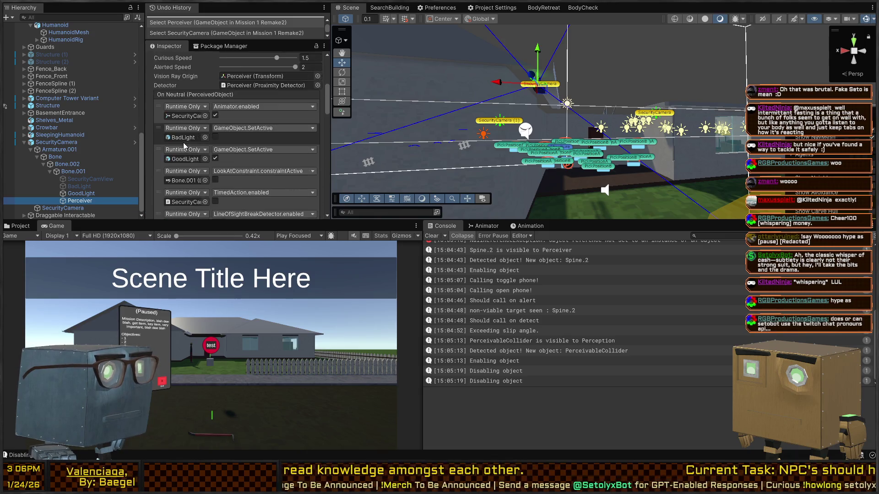
pyautogui.scroll(-12, 183, 142)
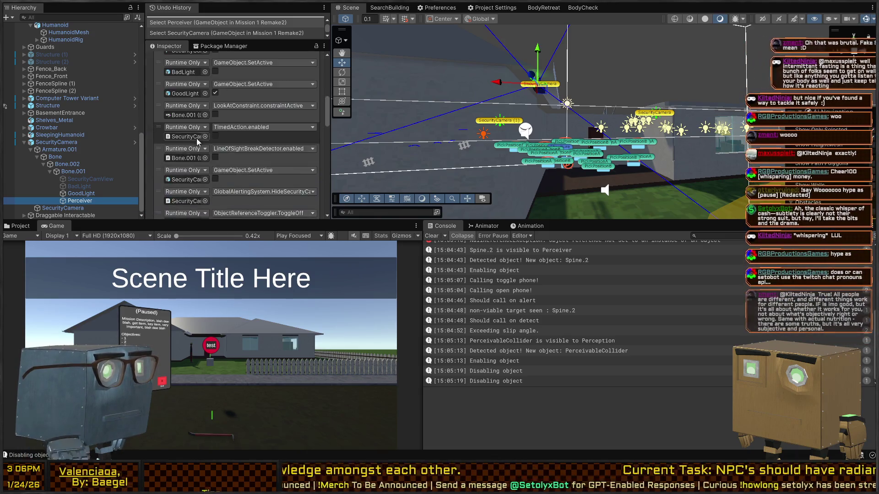
pyautogui.scroll(-5, 186, 159)
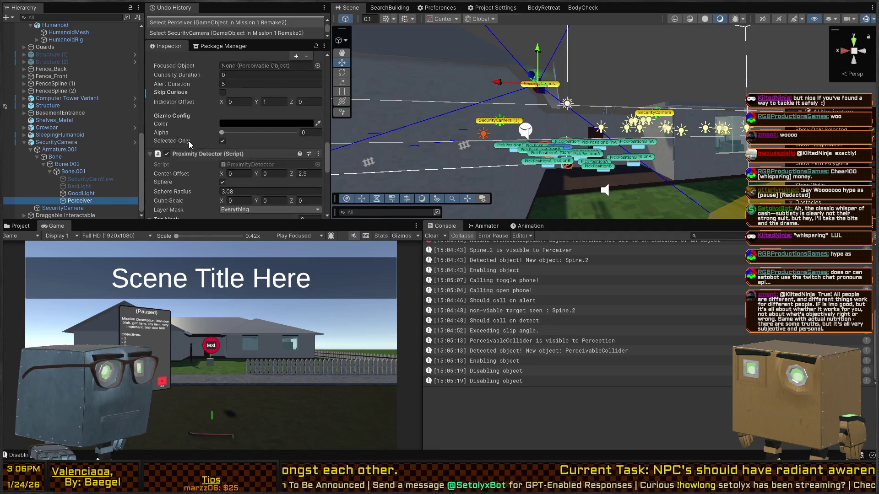
pyautogui.scroll(6, 248, 175)
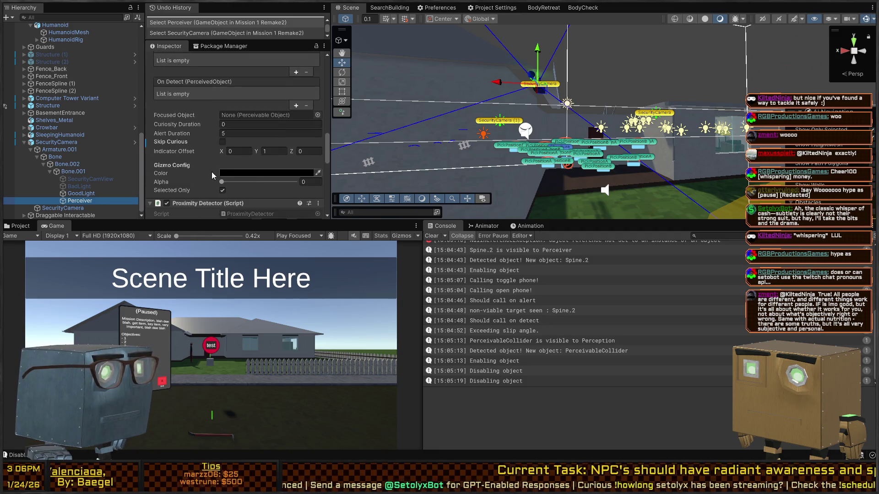
pyautogui.scroll(8, 197, 154)
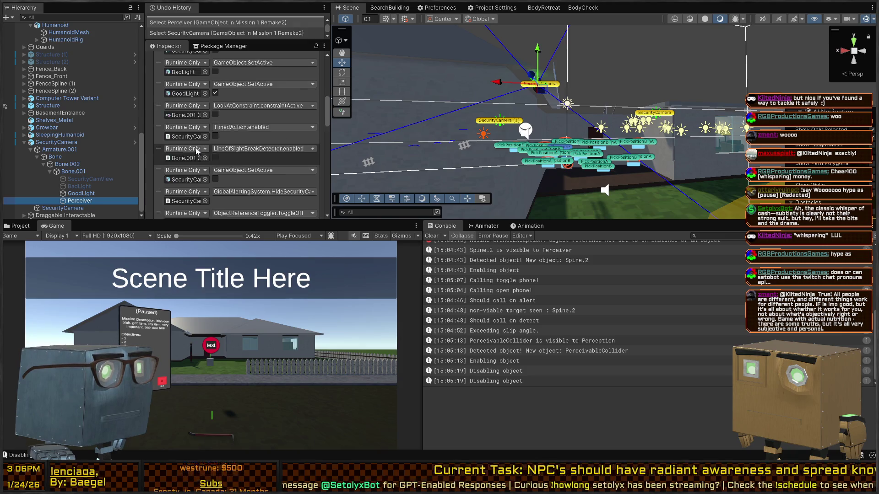
pyautogui.scroll(-10, 182, 146)
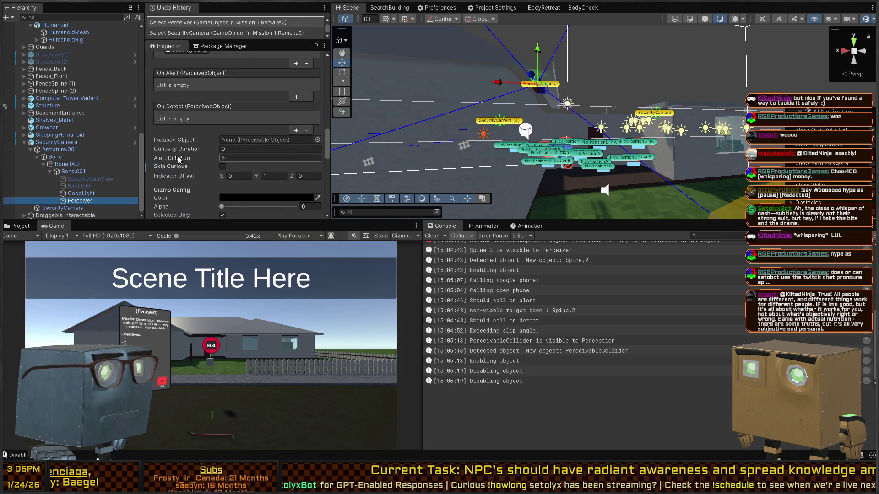
pyautogui.scroll(-8, 249, 129)
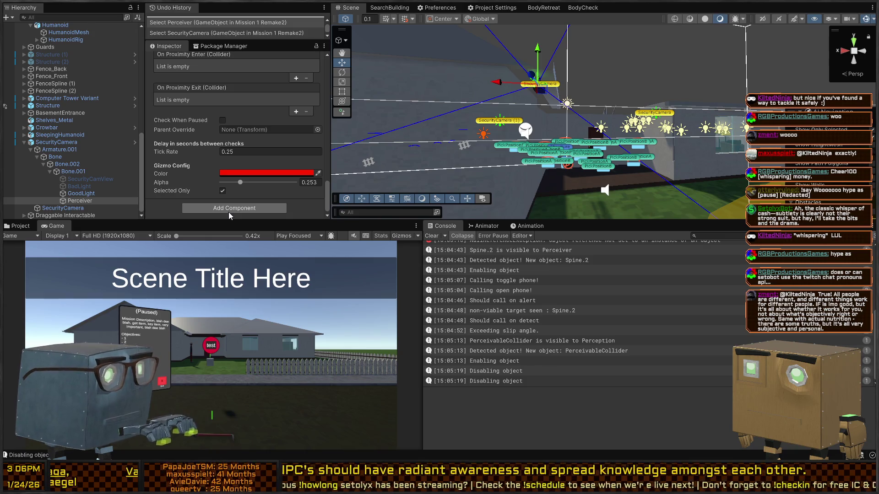
# Add a Corpse Awareness component linked to the Perceiver, with one empty On Corpse Detected listener
pyautogui.click(228, 211)
pyautogui.scroll(-3, 255, 63)
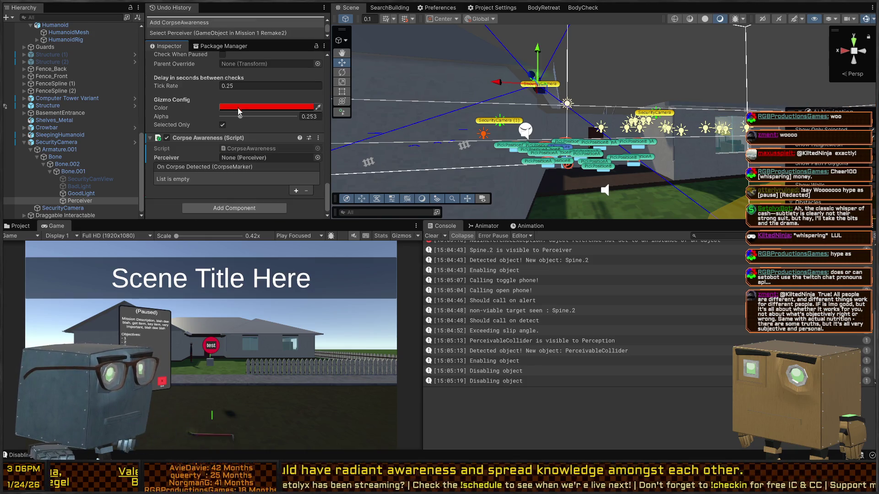
pyautogui.moveTo(75, 201)
pyautogui.mouseDown()
pyautogui.moveTo(265, 158)
pyautogui.moveTo(257, 158)
pyautogui.mouseUp()
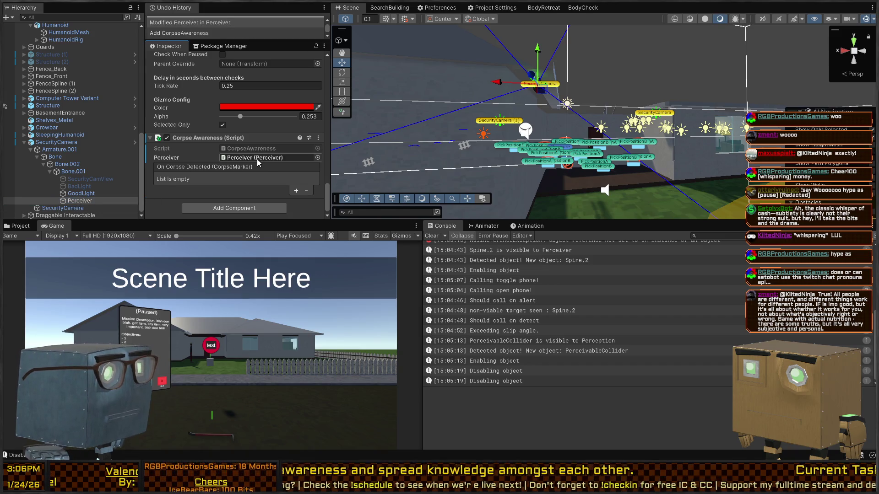
pyautogui.click(296, 189)
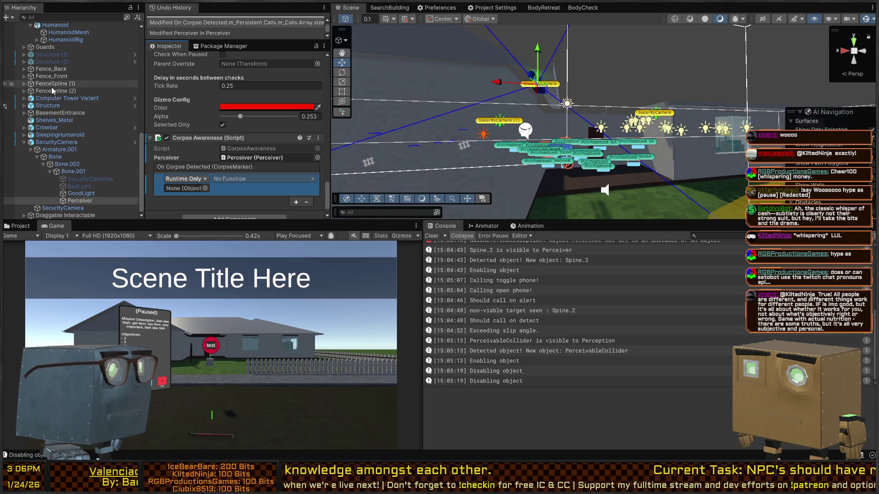
pyautogui.scroll(6, 68, 108)
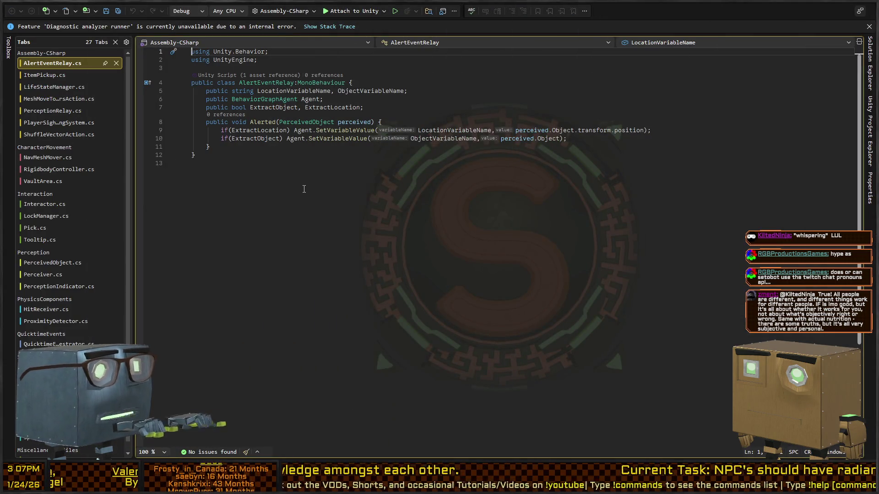
# Return from Visual Studio to the Unity Editor with Alt+Tab
pyautogui.hotkey('alt', 'Tab')
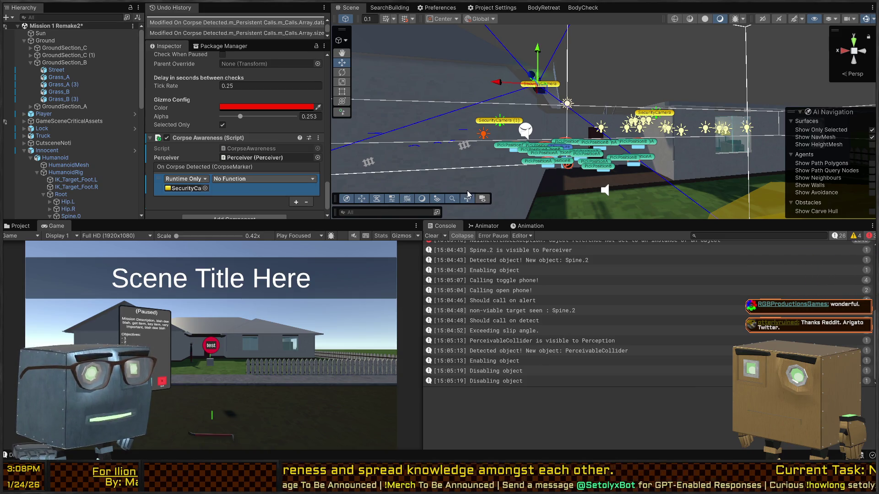
# Collapse the Perceiver and Proximity Detector components in the Inspector
pyautogui.scroll(-10, 193, 132)
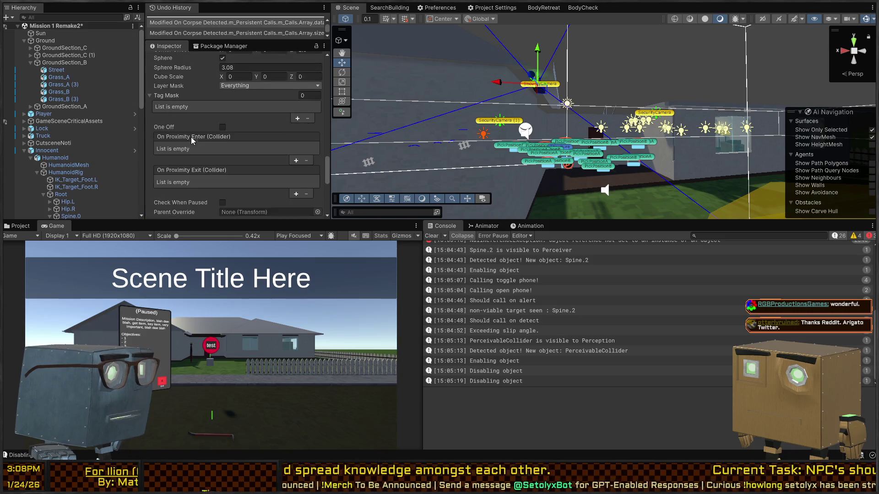
pyautogui.scroll(15, 196, 141)
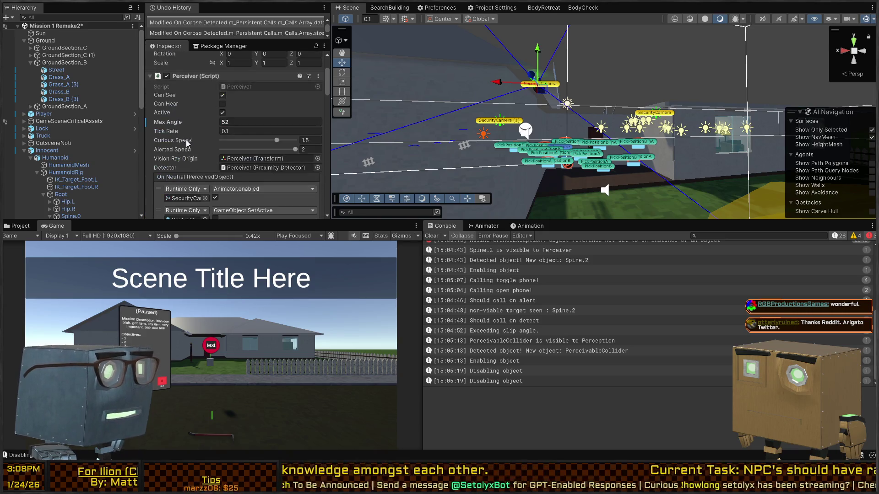
pyautogui.scroll(3, 193, 99)
pyautogui.click(184, 125)
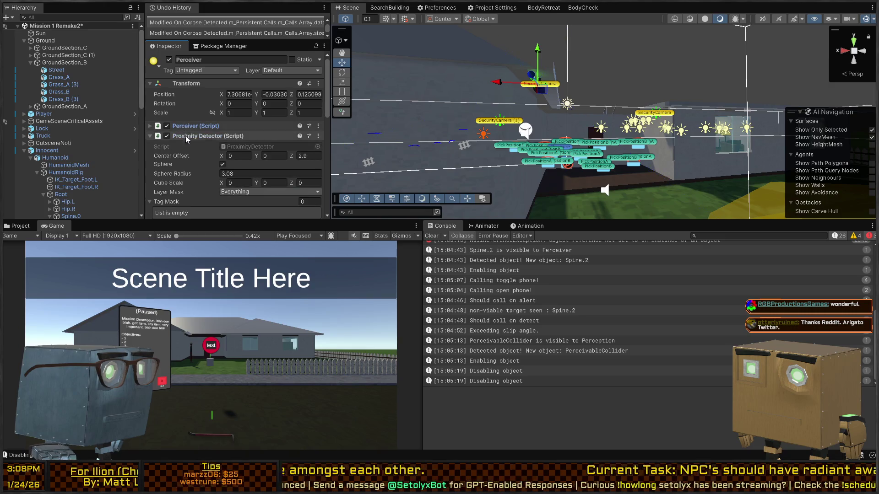
pyautogui.click(195, 136)
# Make On Corpse Detected call SecurityCamera's GlobalAlertingSystem.CorpseDetected, then start play mode
pyautogui.scroll(-6, 92, 155)
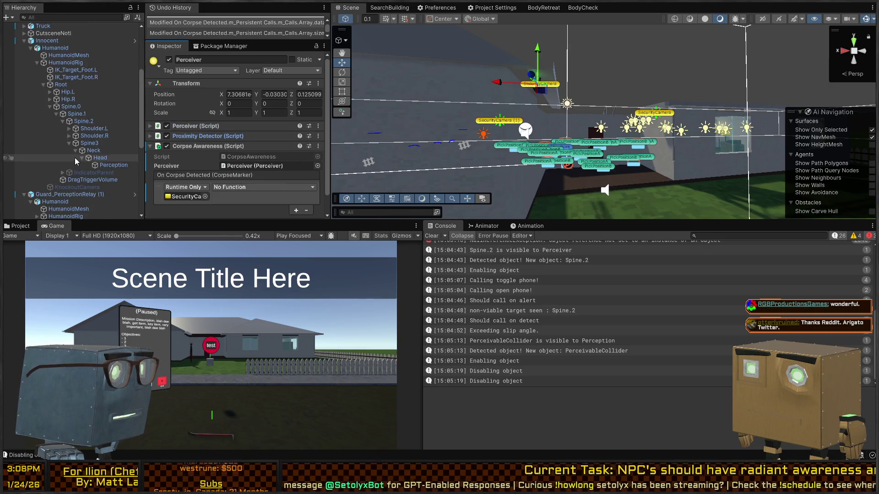
pyautogui.moveTo(87, 143); pyautogui.dragTo(181, 198)
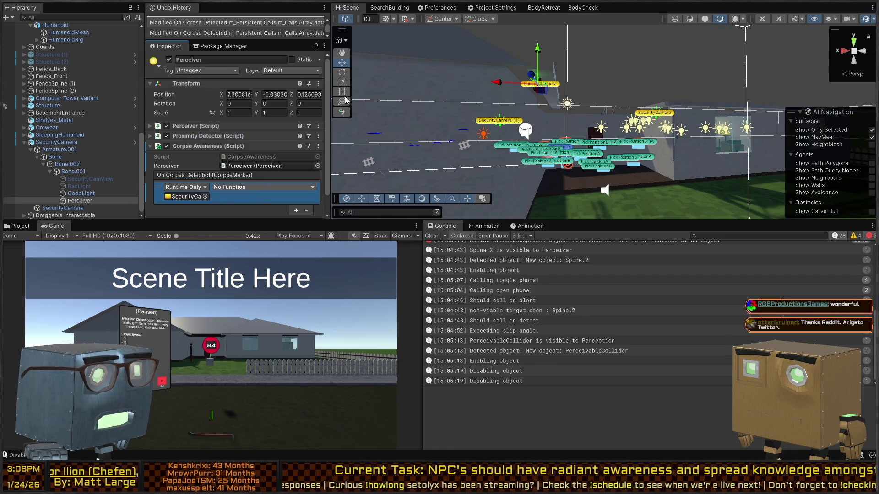
pyautogui.click(358, 76)
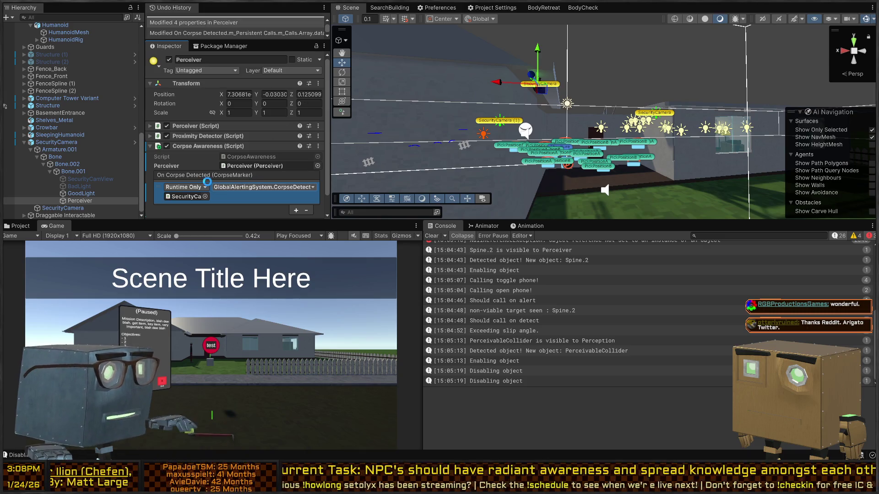
pyautogui.hotkey('ctrl', 'p')
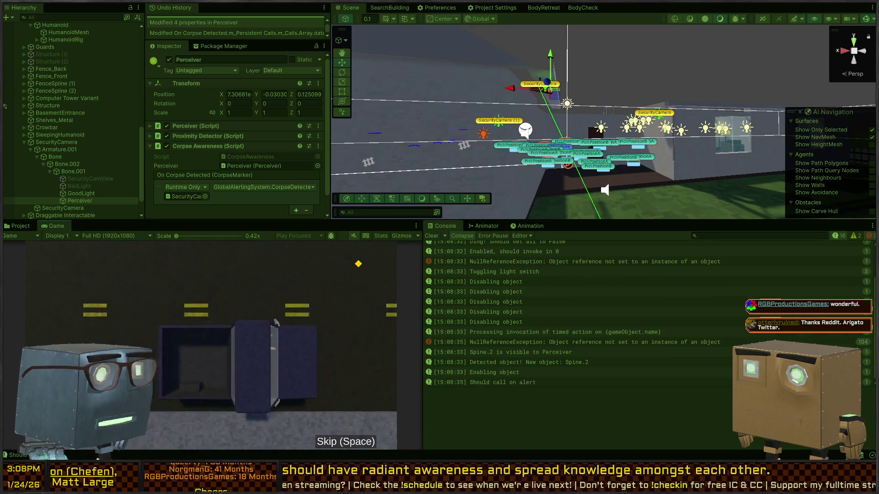
# Play-test by skipping the cutscene and walking forward, then stop play mode
pyautogui.press('space')
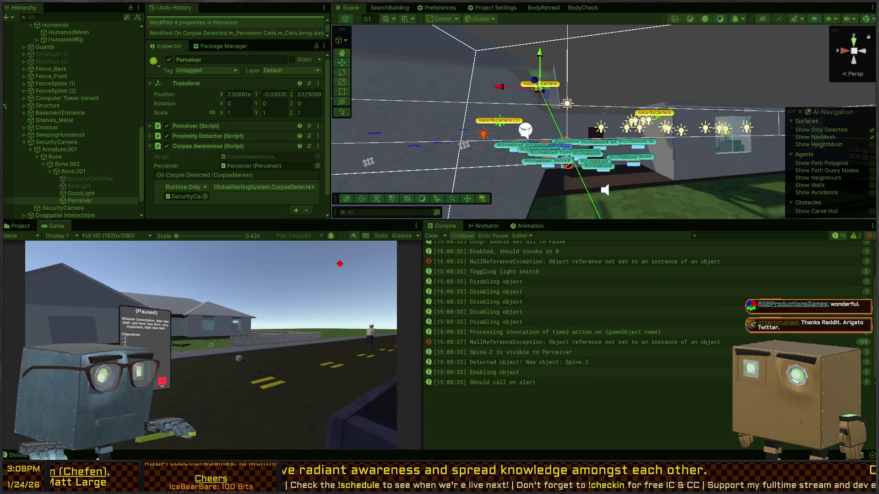
pyautogui.press('w')
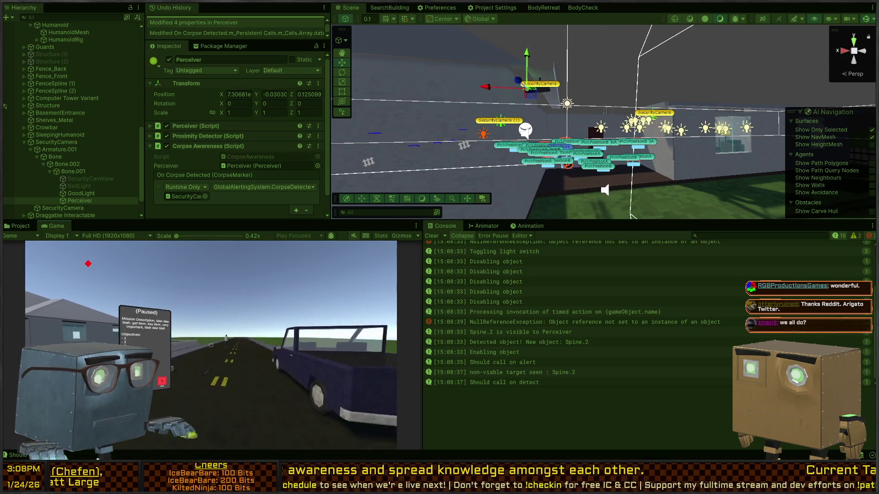
pyautogui.press('Escape')
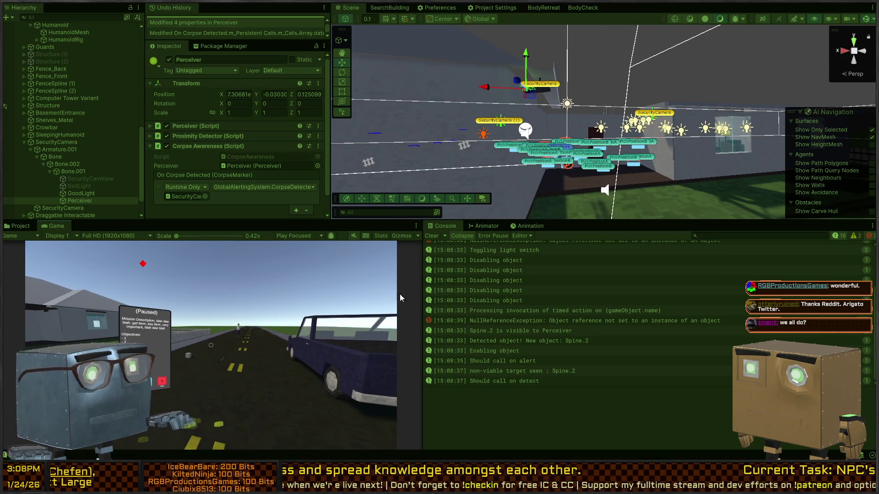
pyautogui.hotkey('ctrl', 'p')
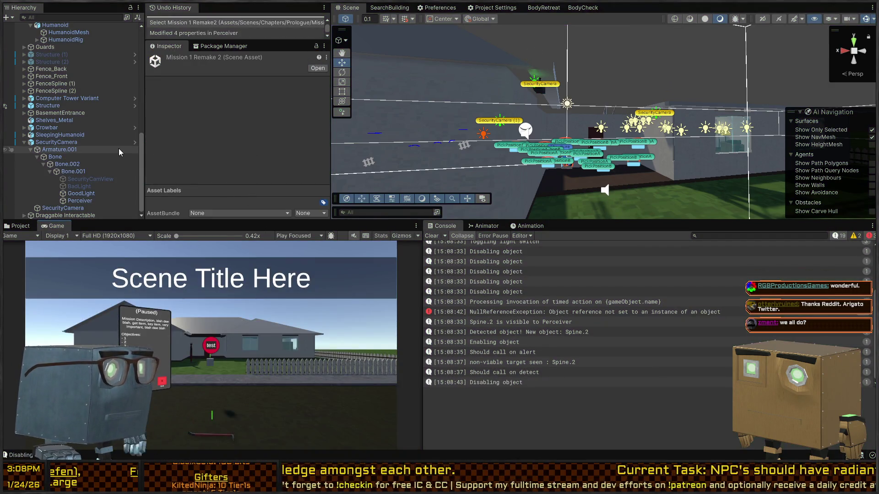
# Select SecurityCamera in the Hierarchy and show its Global Alerting System settings
pyautogui.click(57, 149)
pyautogui.click(57, 143)
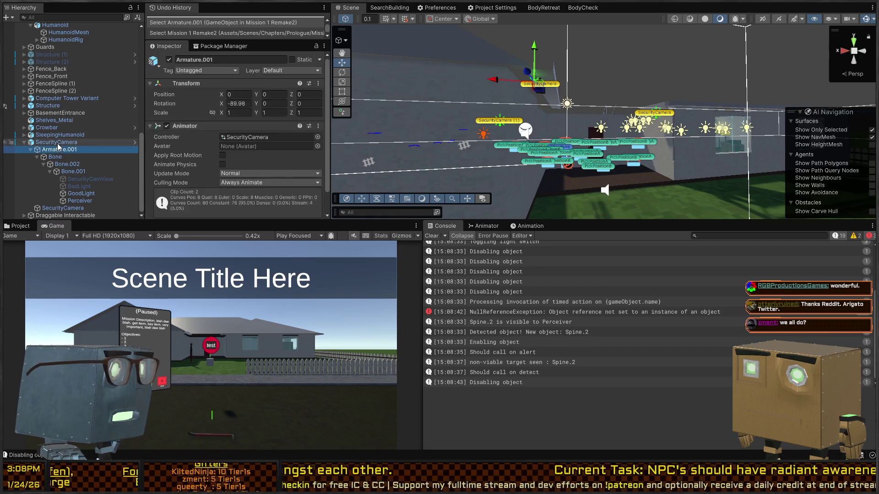
pyautogui.scroll(-5, 183, 139)
pyautogui.scroll(-3, 189, 138)
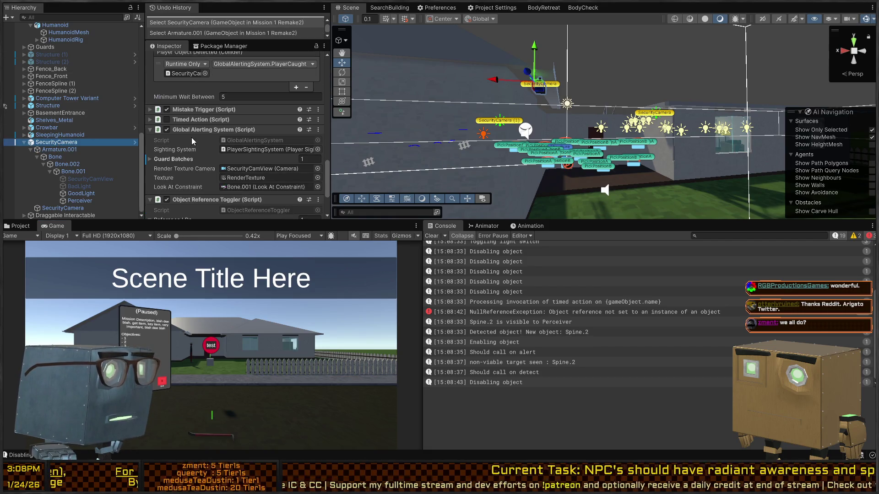
# Open GlobalAlertingSystem.cs and inspect the GlobalObjectAlert call inside CorpseDetected
pyautogui.doubleClick(255, 104)
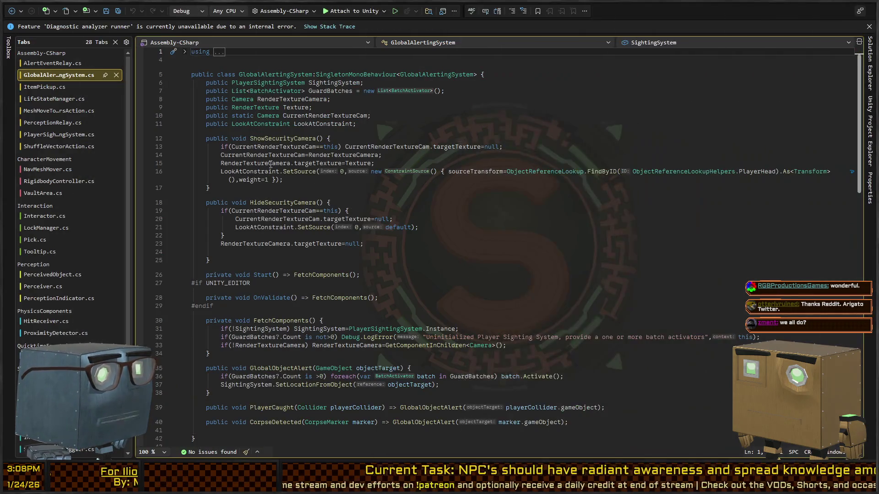
pyautogui.scroll(-3, 263, 251)
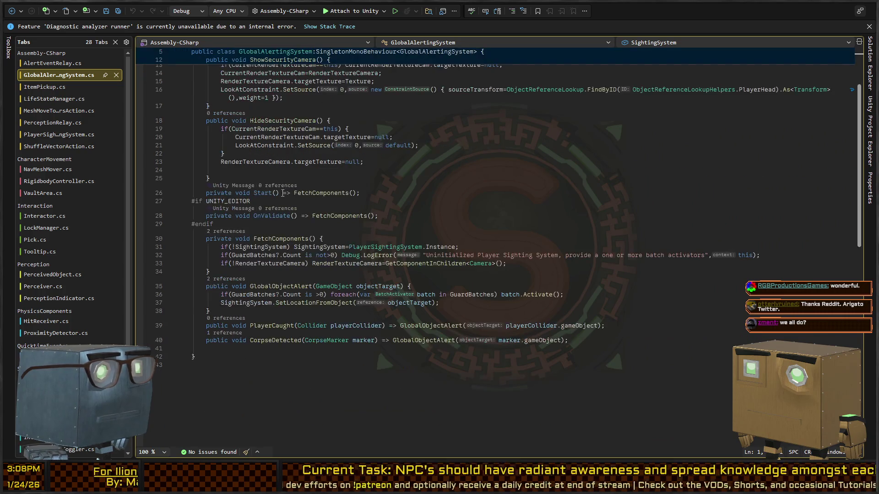
pyautogui.click(425, 342)
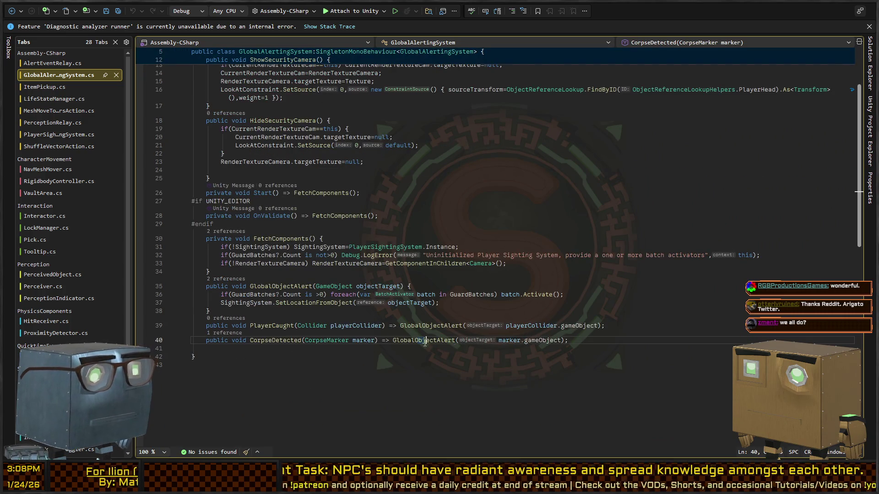